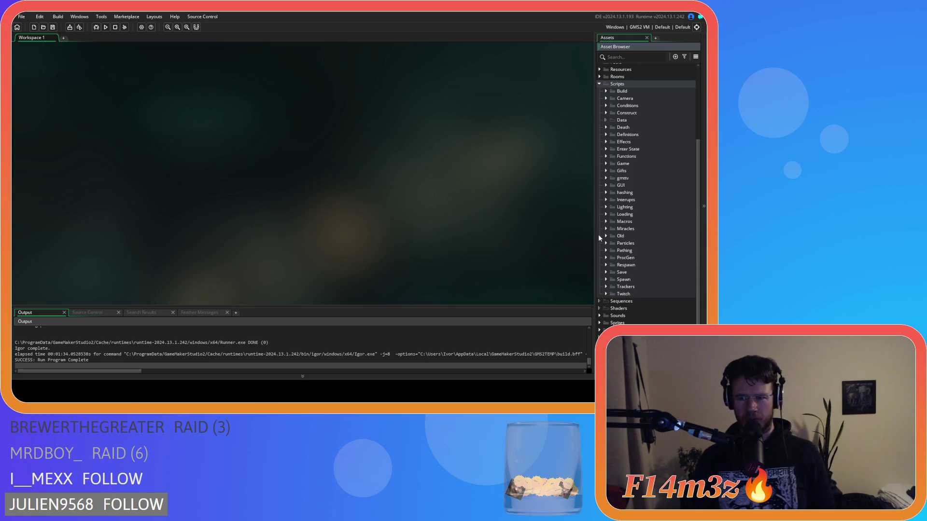
- Expand Scripts > Functions and open the distance_to_object_isometric script for editing
click(606, 156)
click(674, 193)
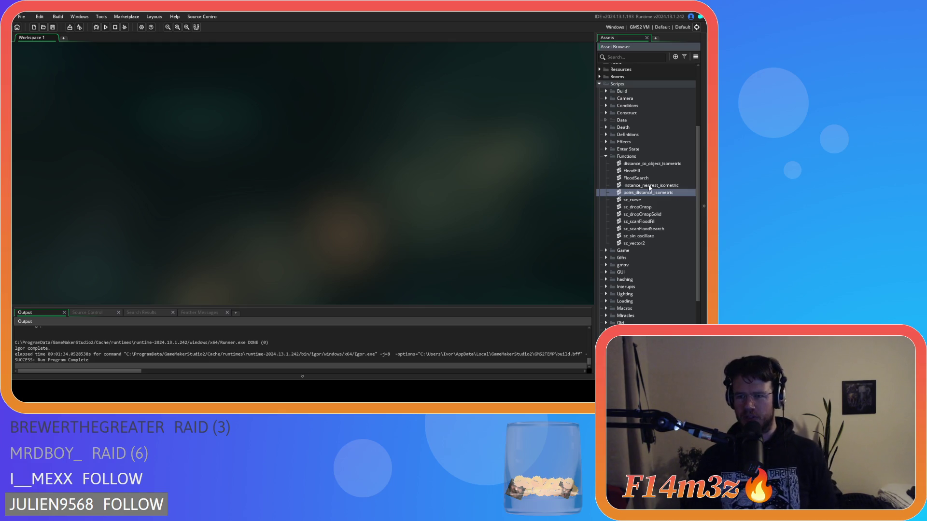
double_click(652, 165)
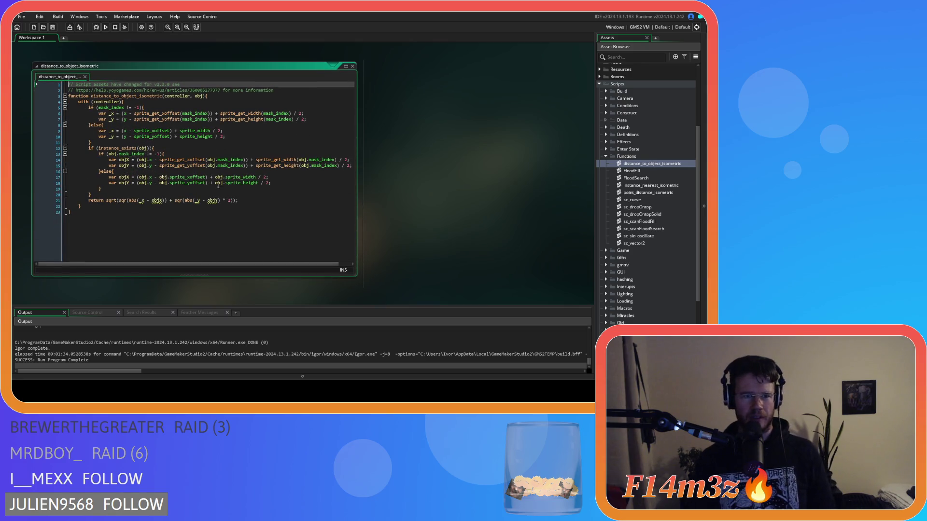
- Insert a blank line directly below 'with (controller){' in distance_to_object_isometric
click(201, 183)
click(210, 165)
click(292, 153)
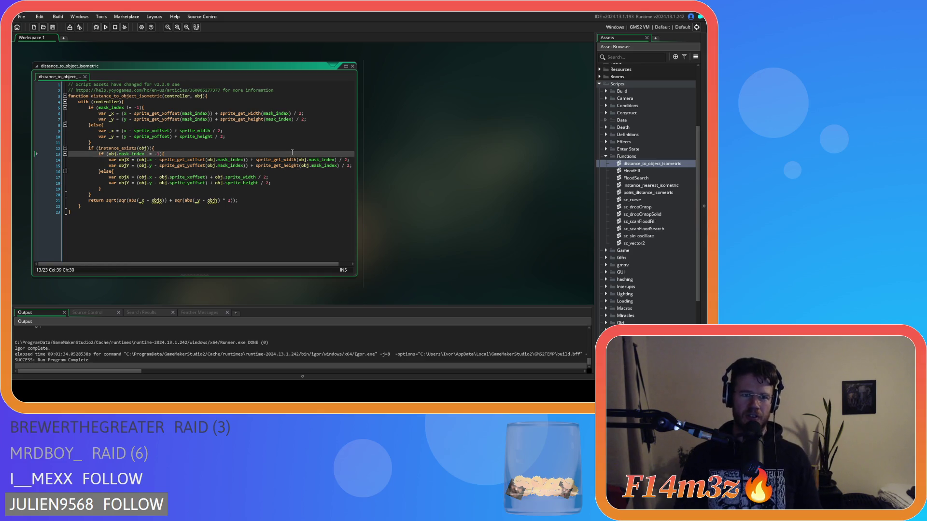
mouse_move(156, 200)
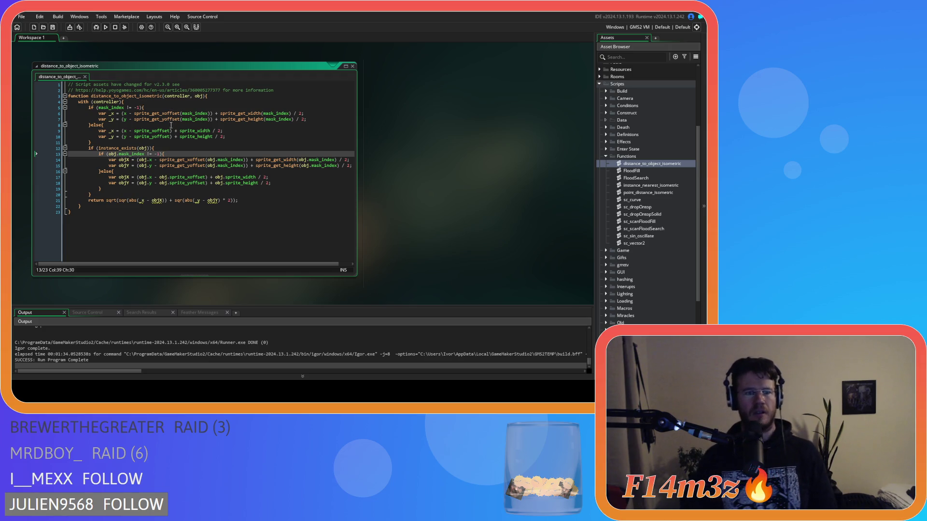
click(174, 148)
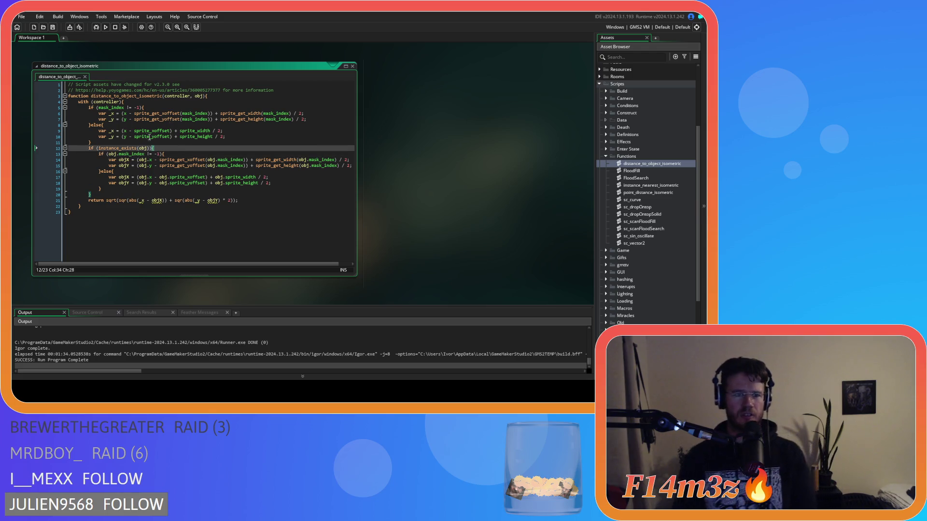
click(161, 107)
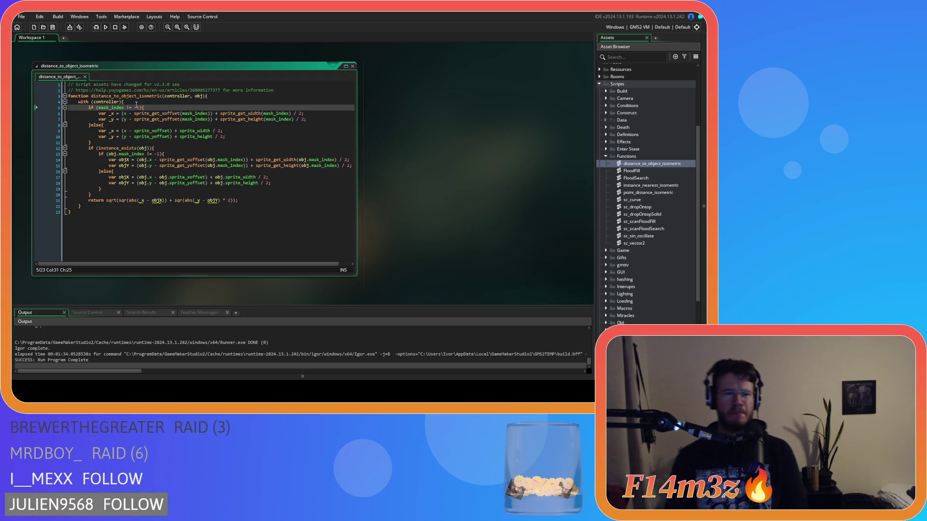
key(Up)
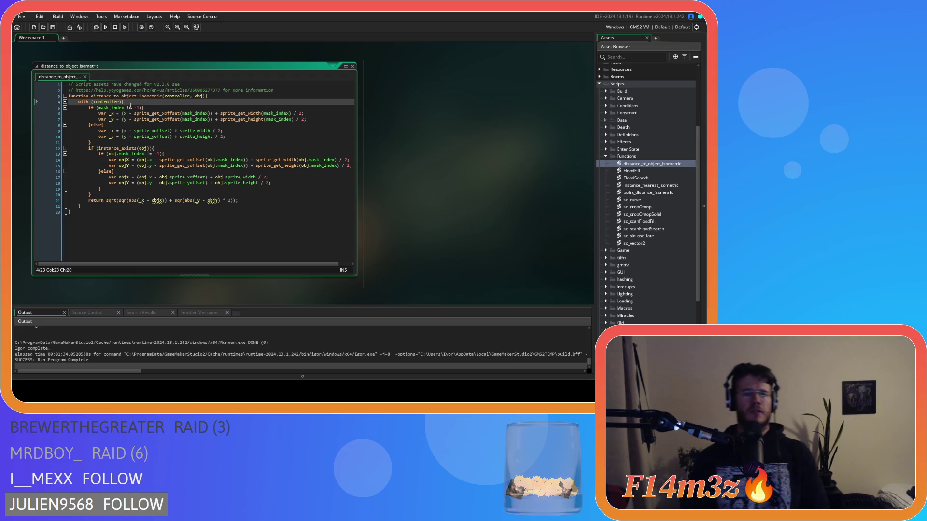
key(Return)
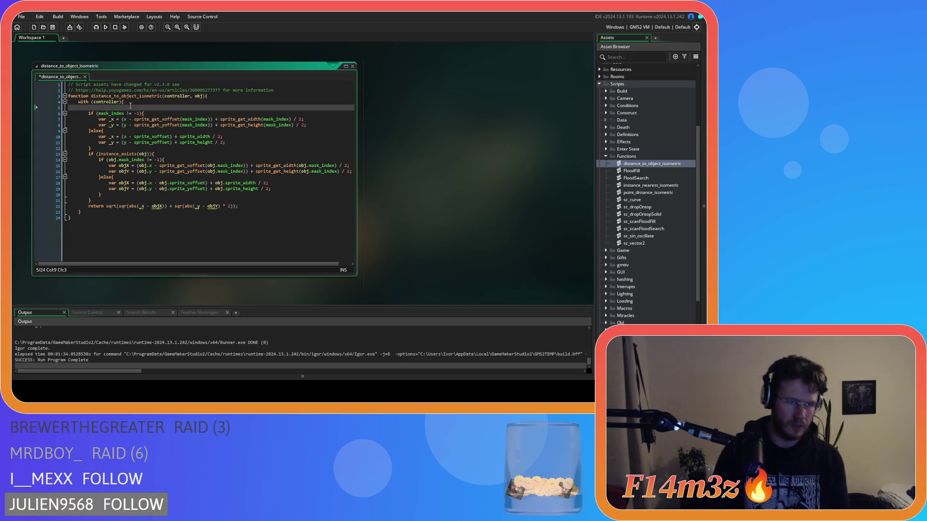
click(116, 120)
- Add 'var _x = 0;' and 'var _y = 0;' on the new lines inside the with block
drag(115, 119, 99, 120)
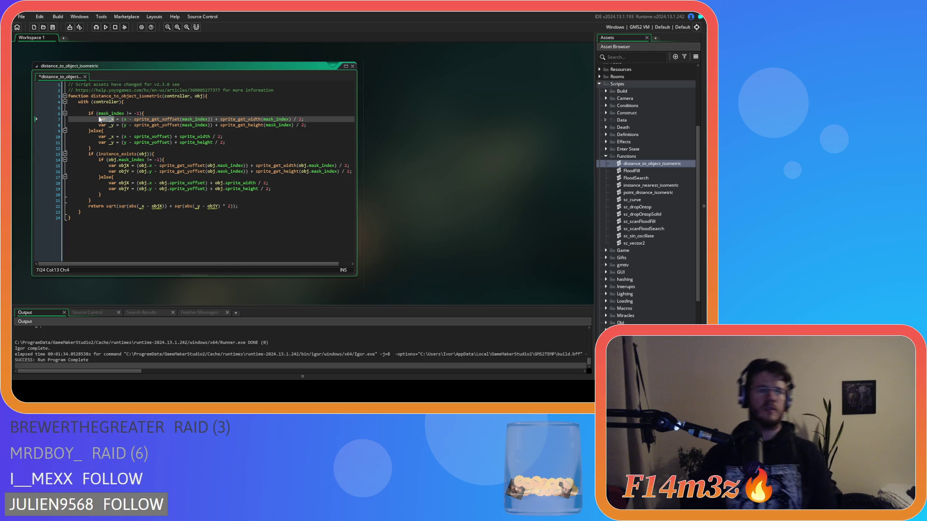
key(ctrl+c)
key(Up)
key(Up)
key(ctrl+v)
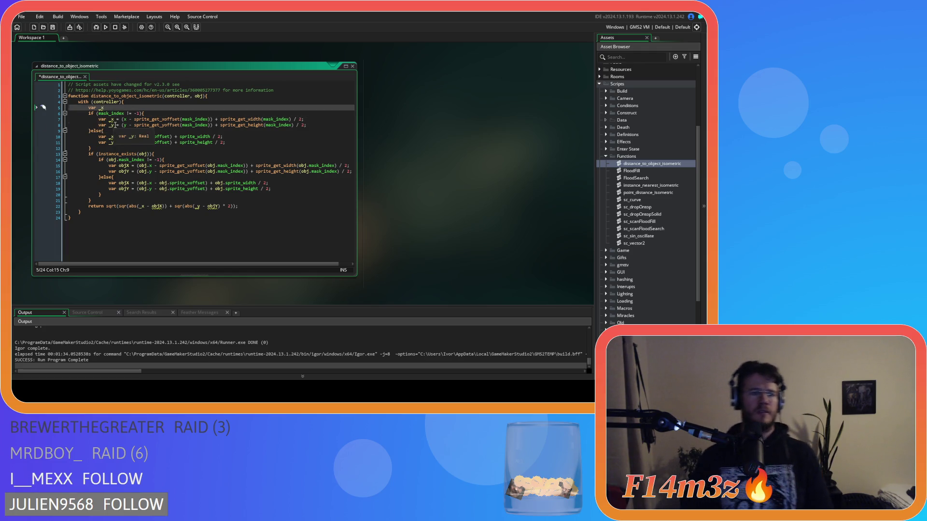
click(112, 124)
click(110, 108)
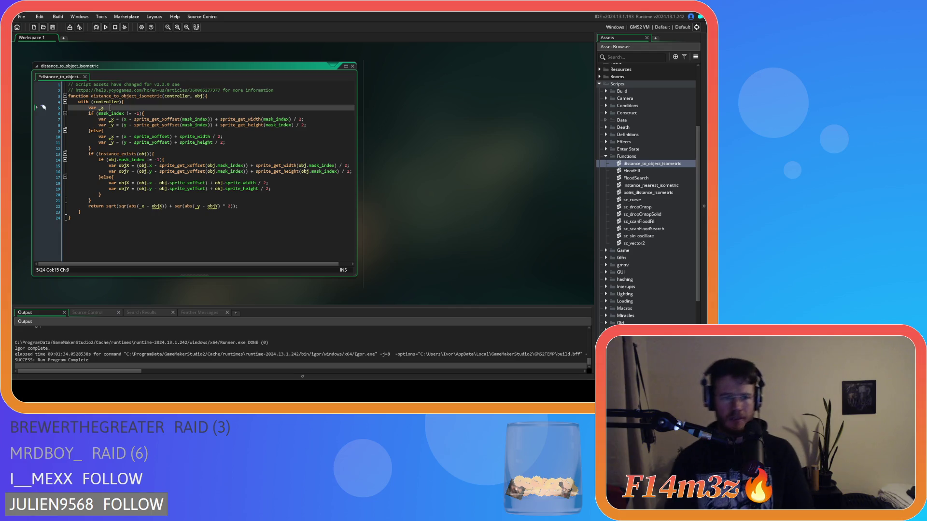
key(Return)
text(var _y =)
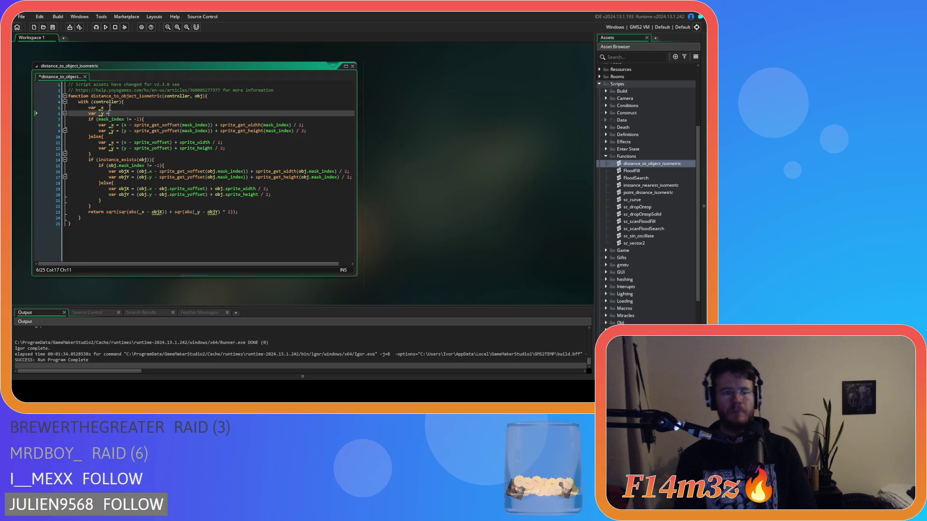
text(   0;)
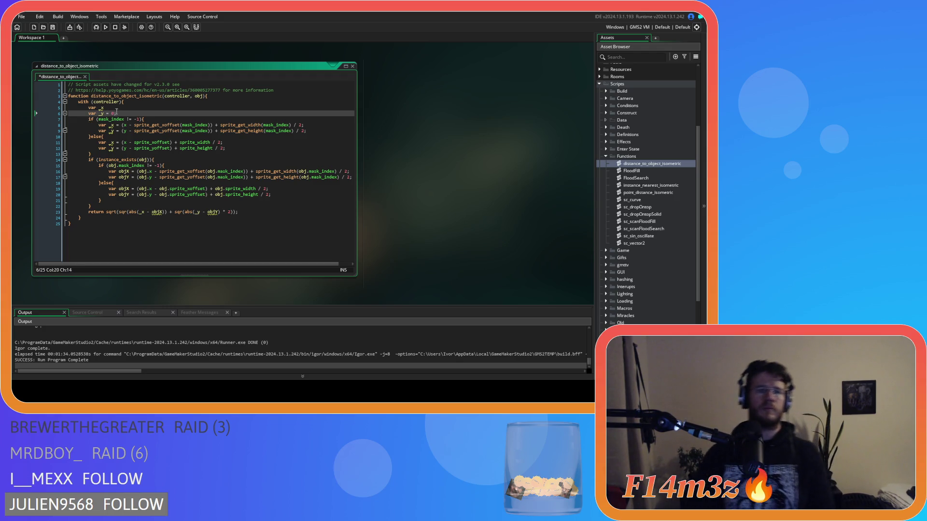
click(114, 107)
text(= 0)
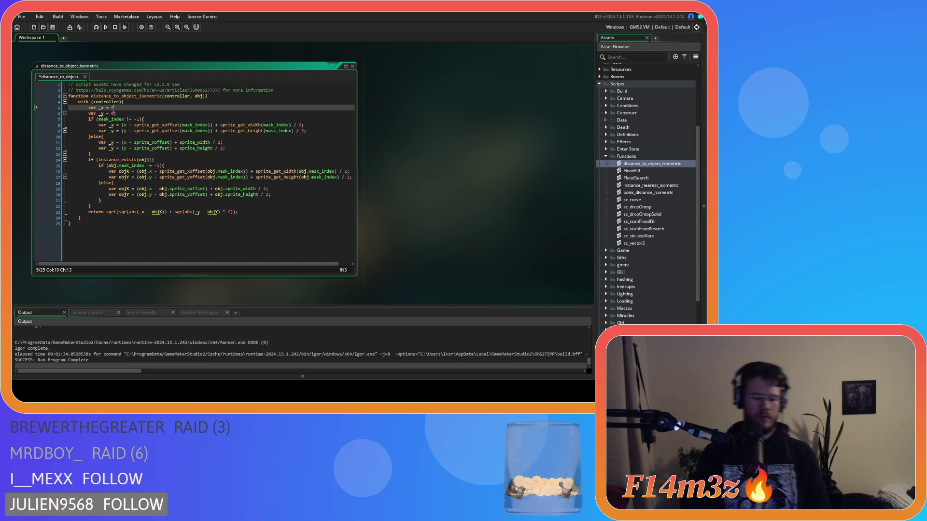
text(;)
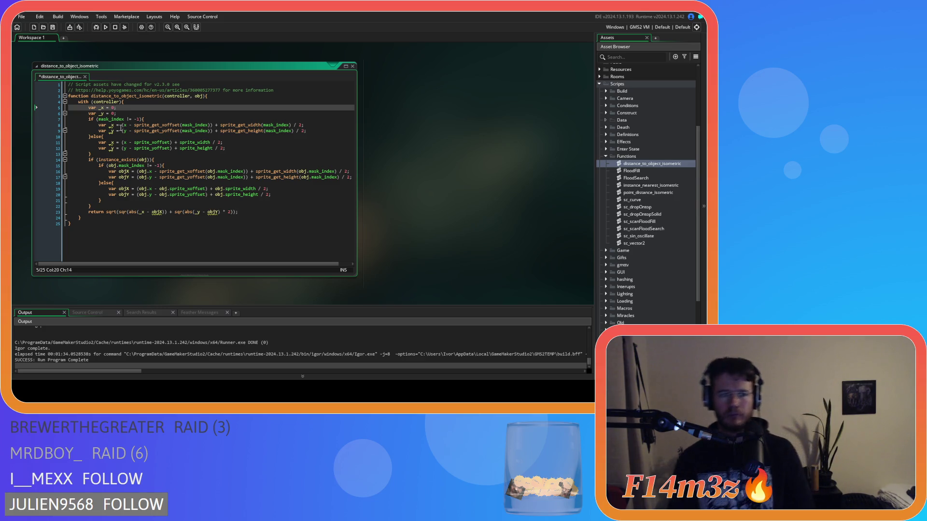
- Duplicate those declarations and rename them to 'var objX = 0;' and 'var objY = 0;'
drag(68, 107, 116, 113)
key(ctrl+d)
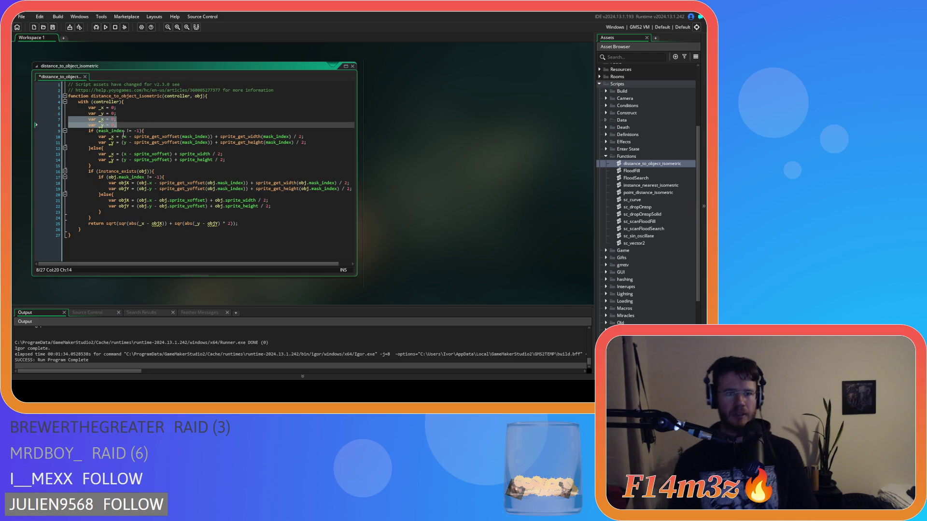
click(122, 183)
double_click(123, 183)
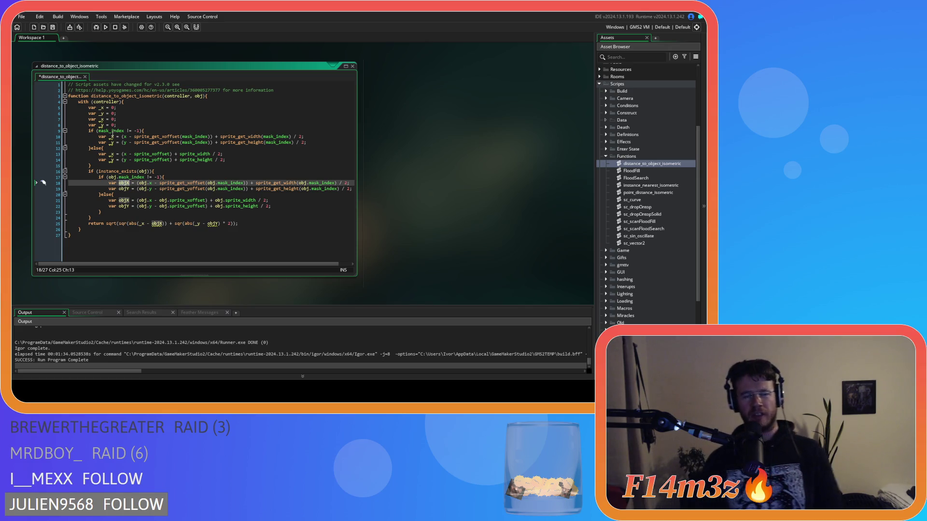
key(ctrl+c)
double_click(103, 120)
key(ctrl+v)
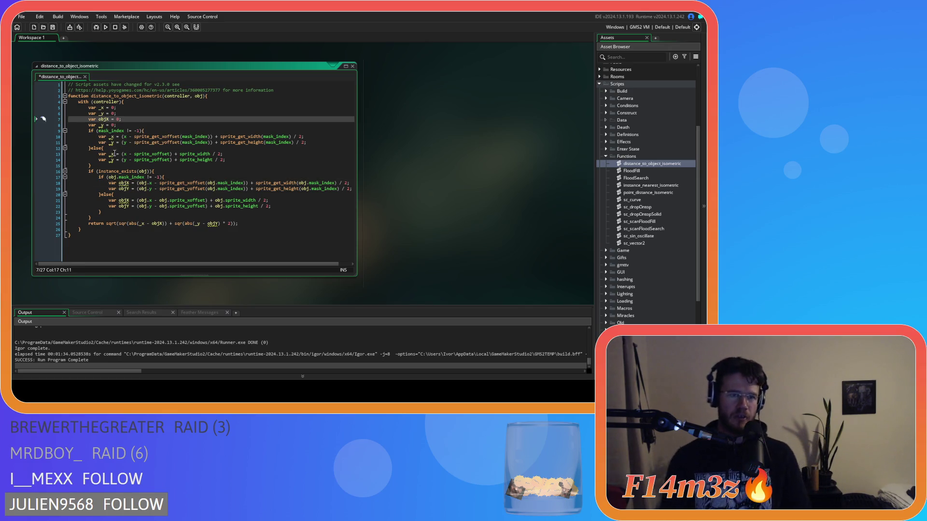
double_click(124, 189)
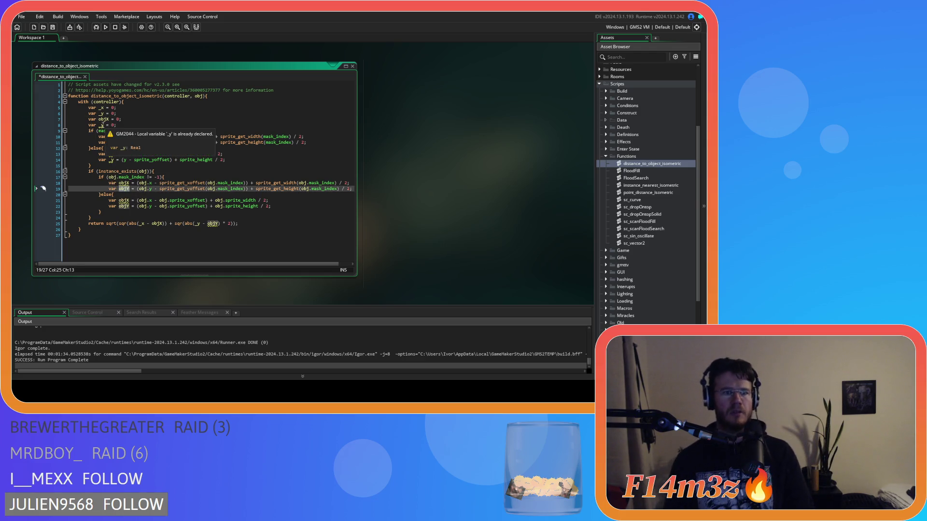
double_click(101, 125)
key(ctrl+v)
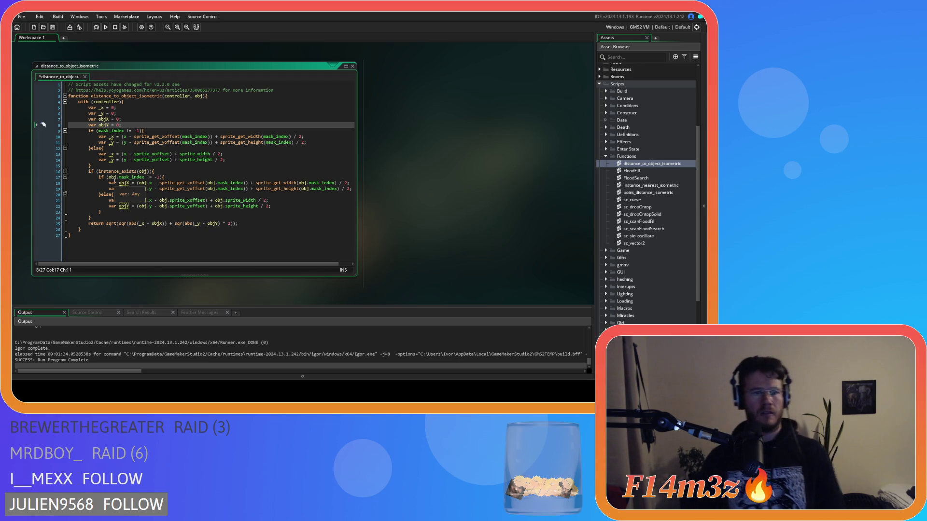
- Remove 'var' from the later _x and _y assignments on lines 10, 11 and 13
double_click(102, 136)
key(Delete)
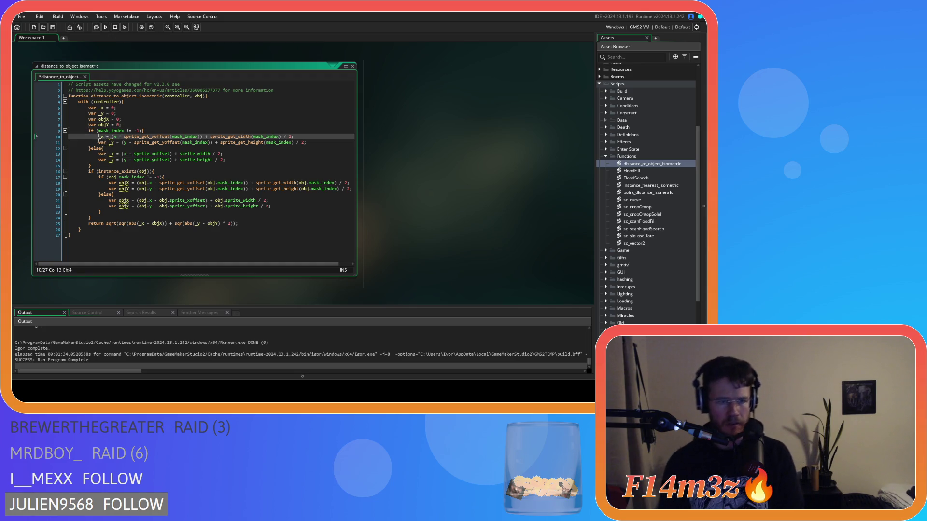
click(102, 143)
double_click(102, 143)
key(Delete)
click(100, 160)
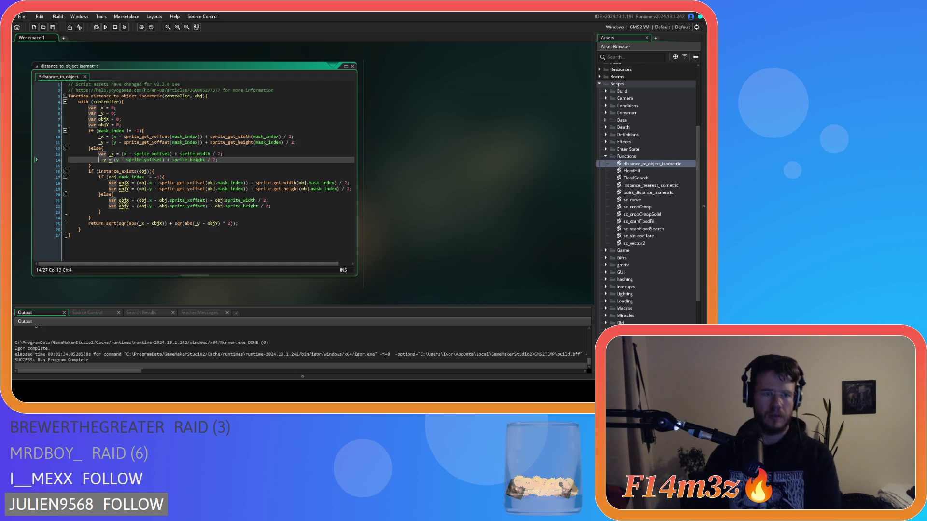
double_click(102, 154)
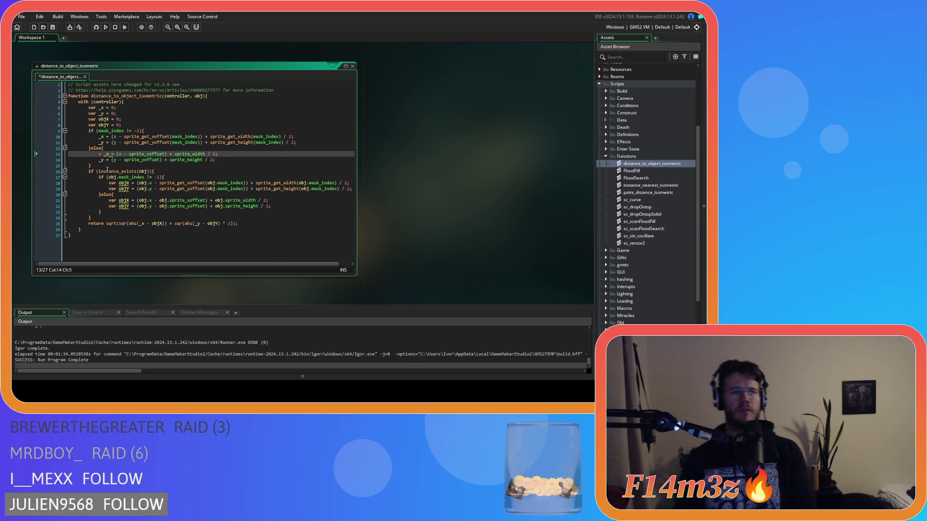
text(v)
key(BackSpace)
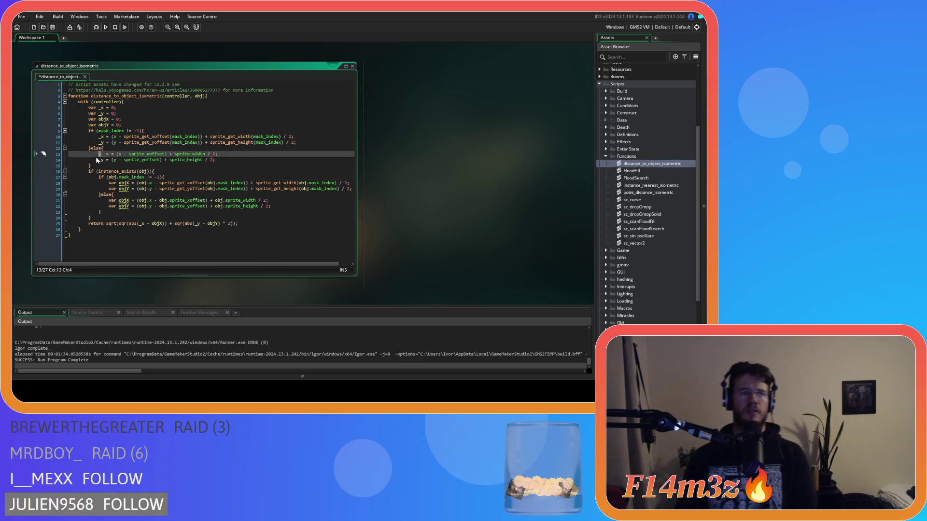
- Remove 'var' from the objX/objY assignments on lines 18, 19, 21 and 22, then save
double_click(112, 183)
key(Delete)
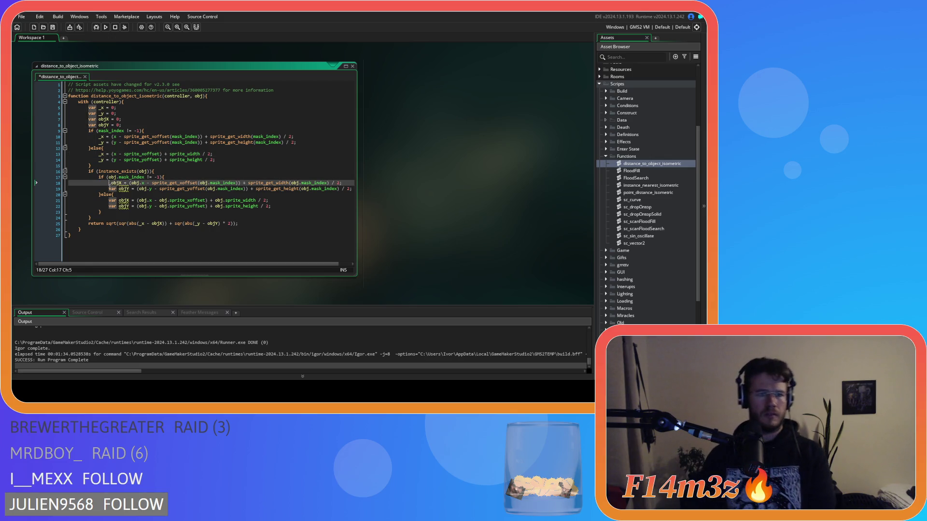
double_click(112, 189)
key(Delete)
double_click(112, 200)
key(Delete)
double_click(112, 206)
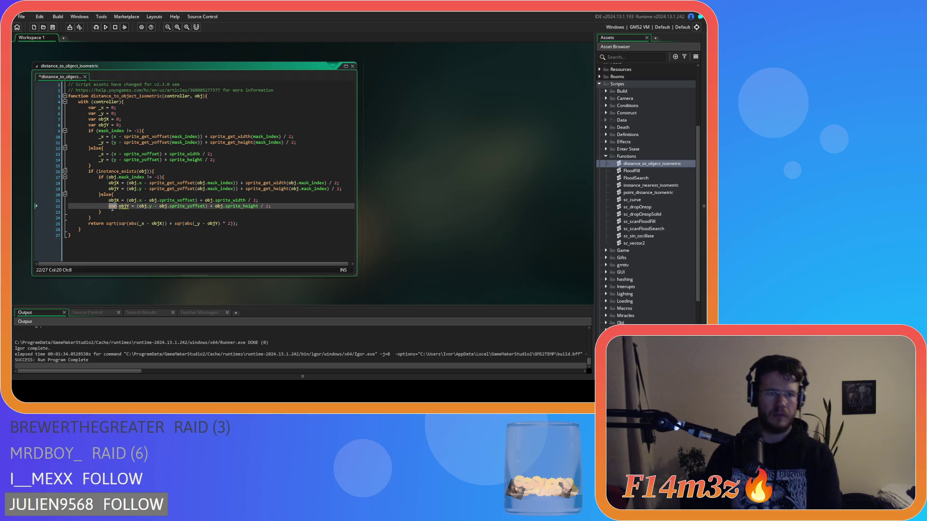
key(Delete)
click(167, 177)
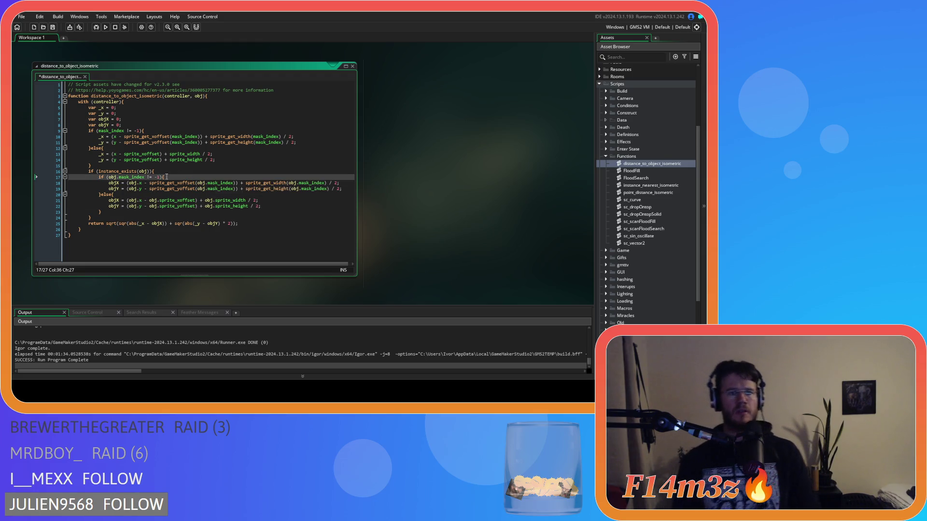
click(185, 126)
key(ctrl+s)
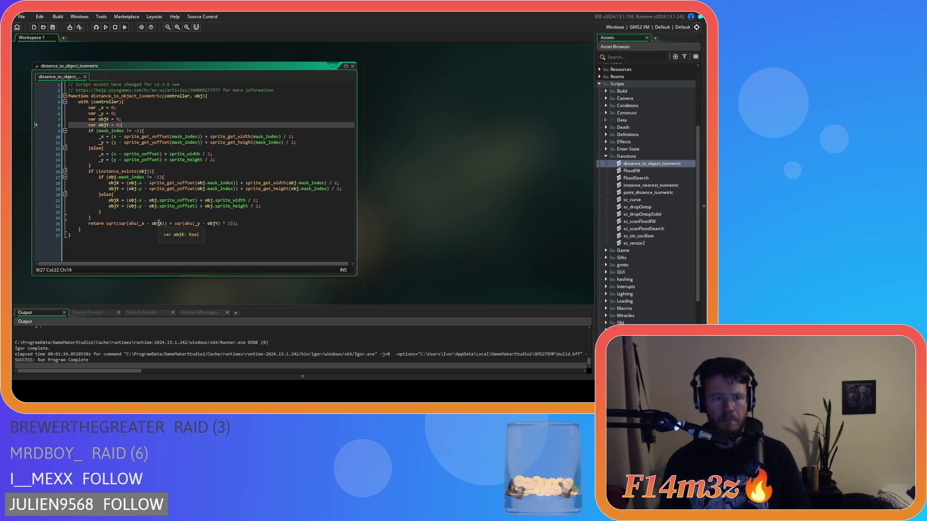
drag(144, 136, 187, 138)
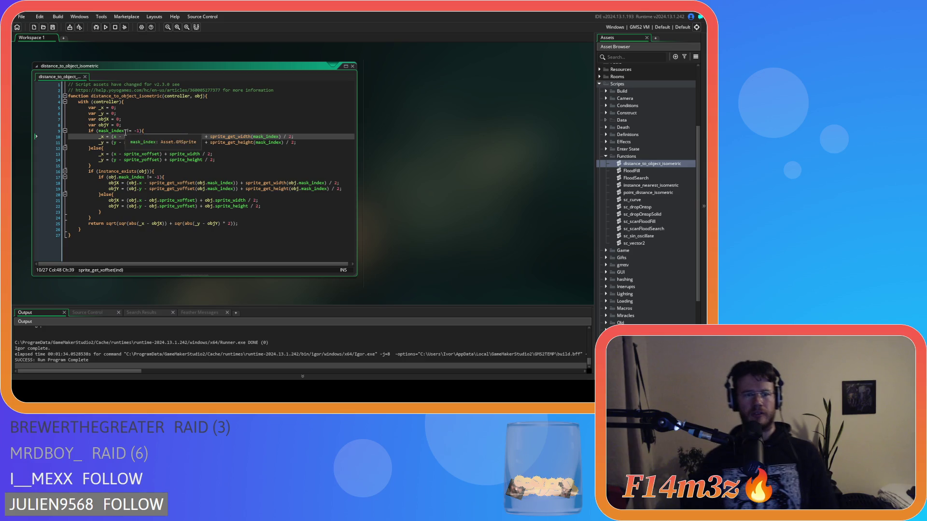
drag(126, 131, 139, 132)
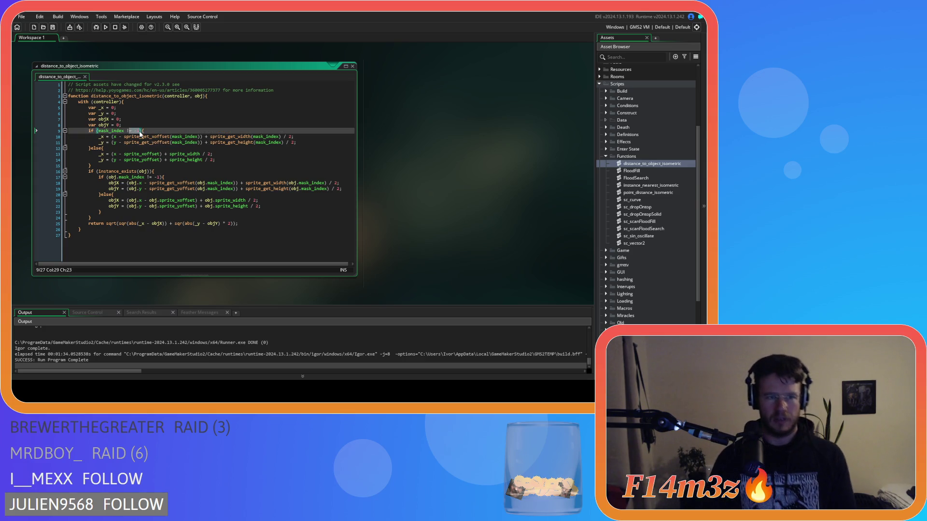
click(141, 131)
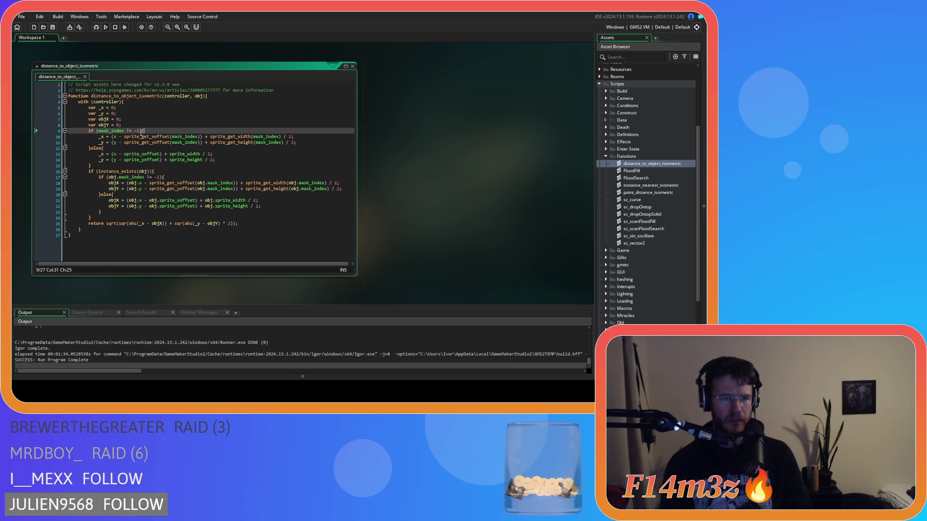
drag(132, 137, 186, 137)
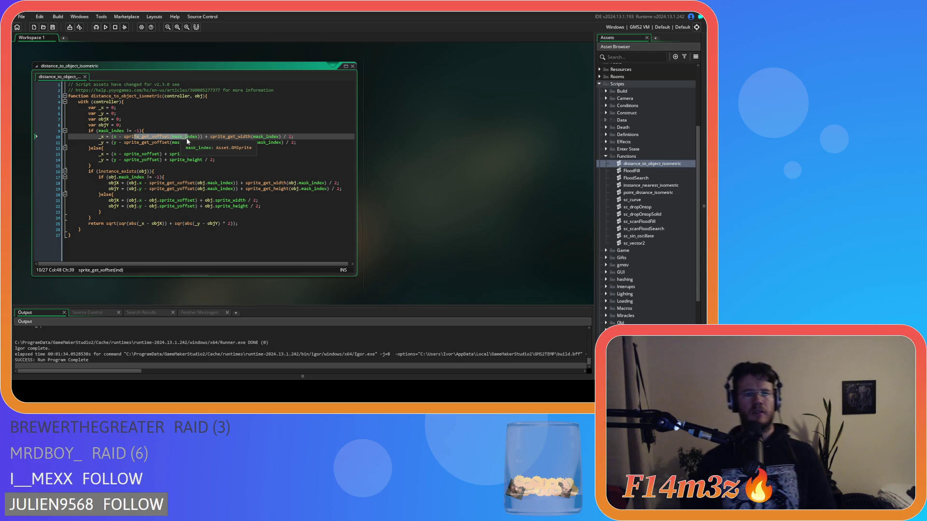
drag(151, 154, 185, 159)
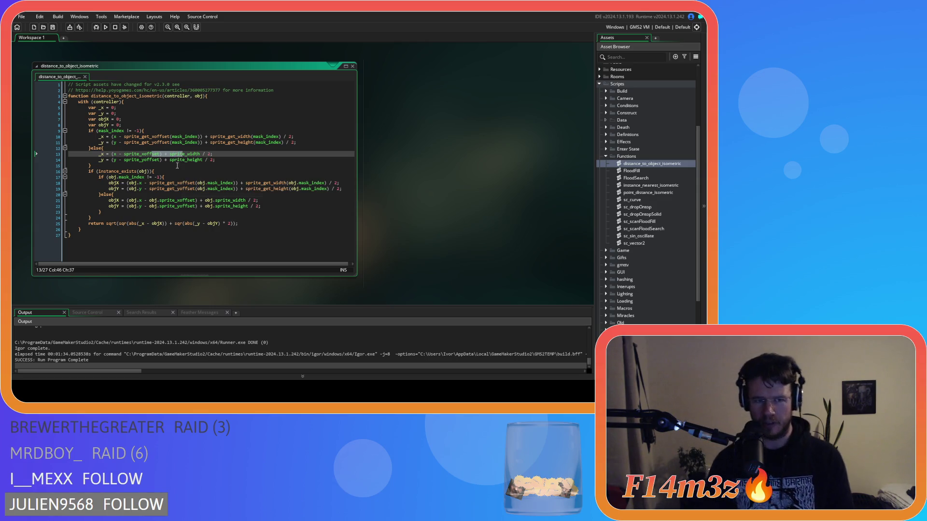
drag(149, 183, 179, 184)
click(147, 224)
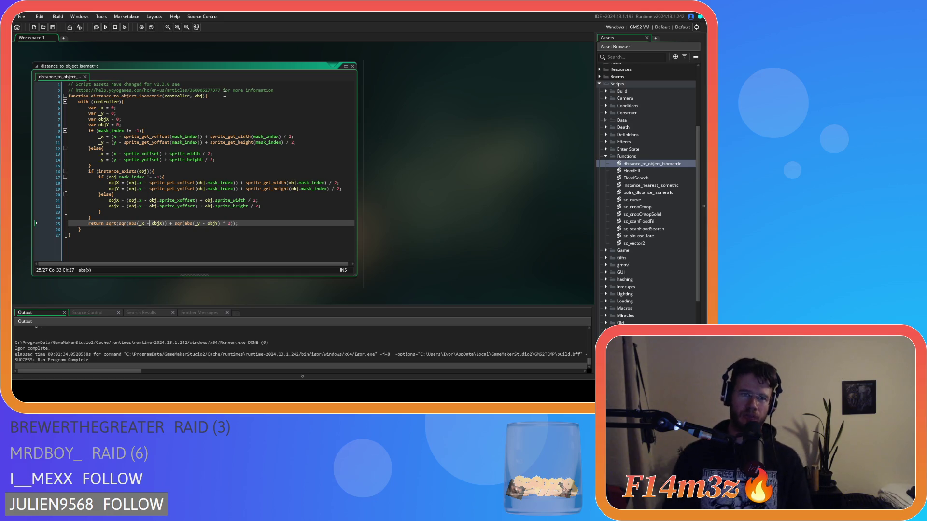
click(185, 94)
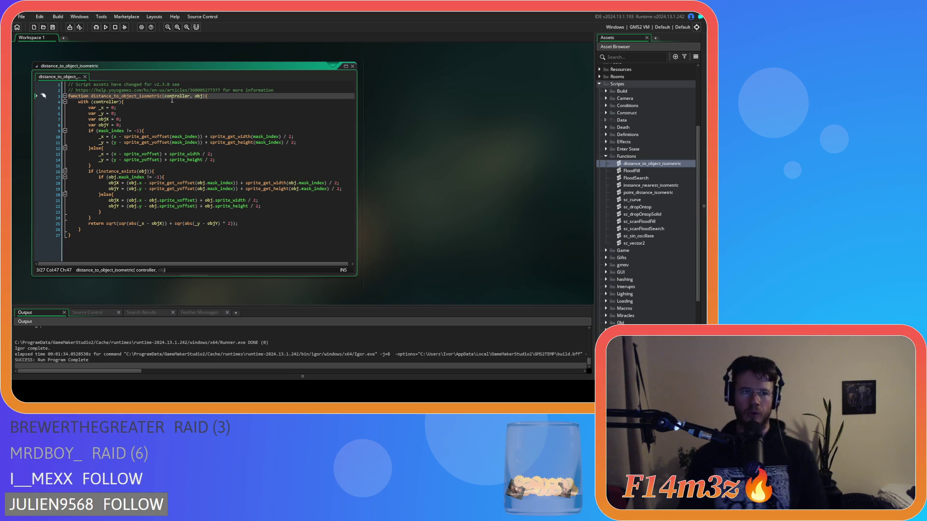
mouse_move(173, 95)
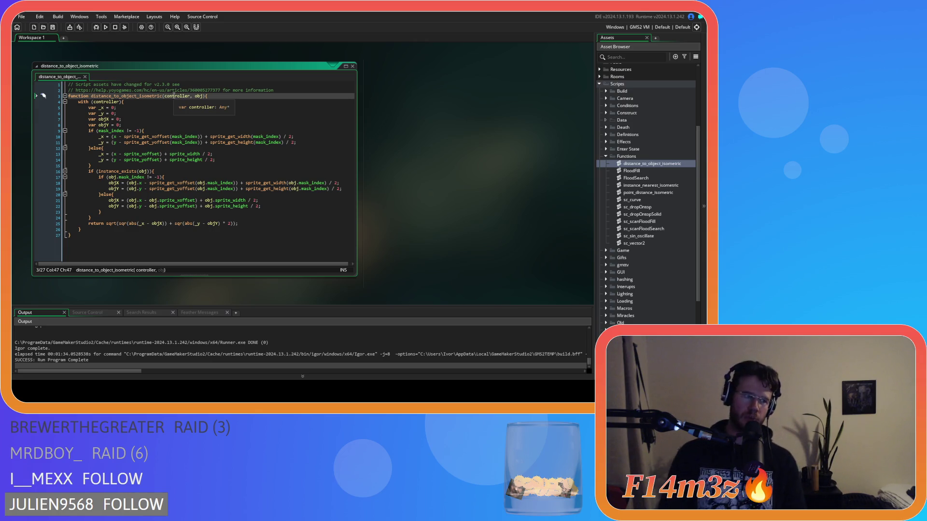
click(174, 95)
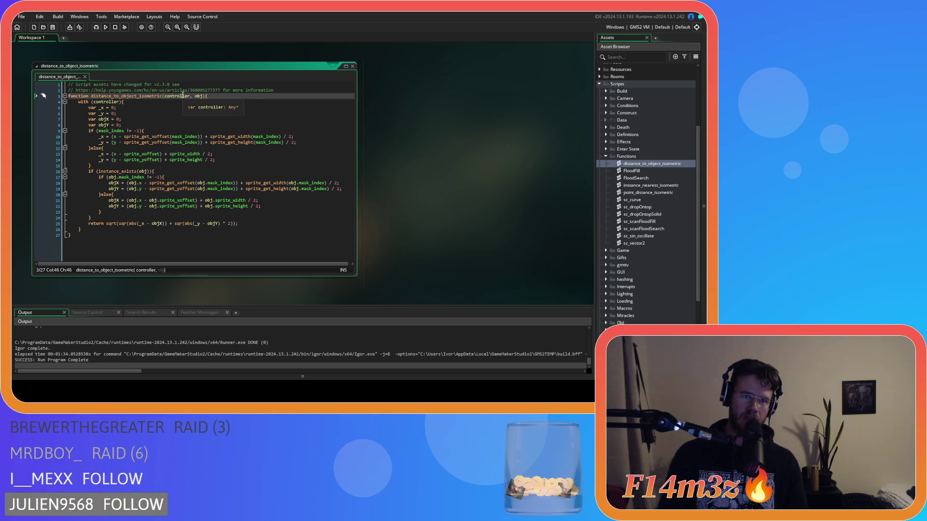
double_click(188, 95)
double_click(198, 95)
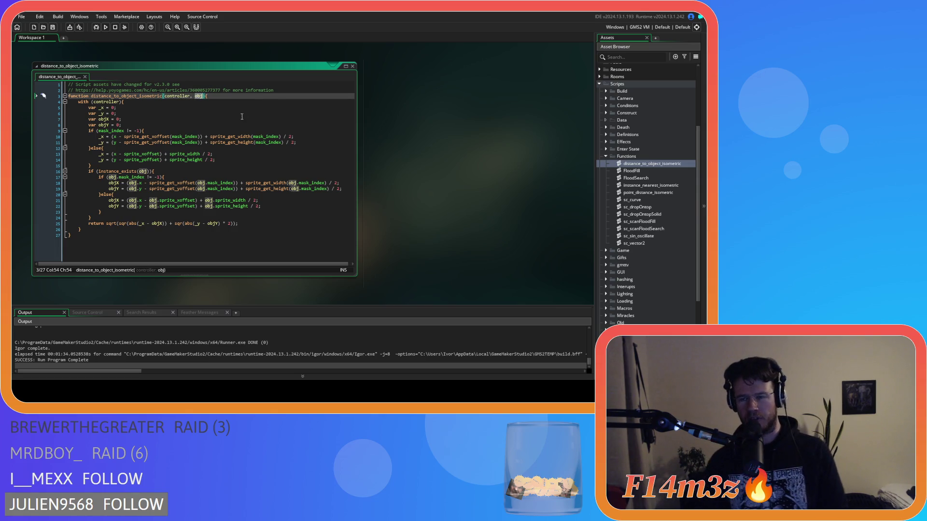
drag(261, 172, 261, 205)
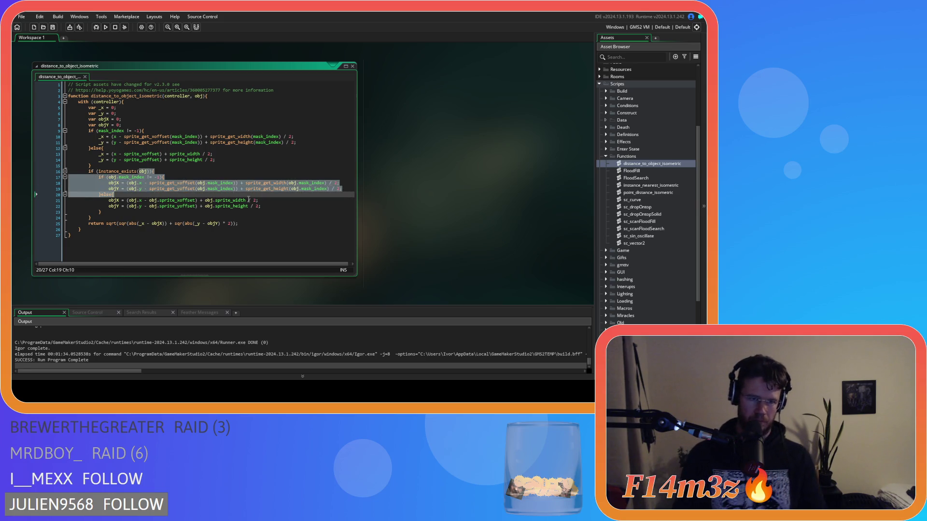
click(259, 196)
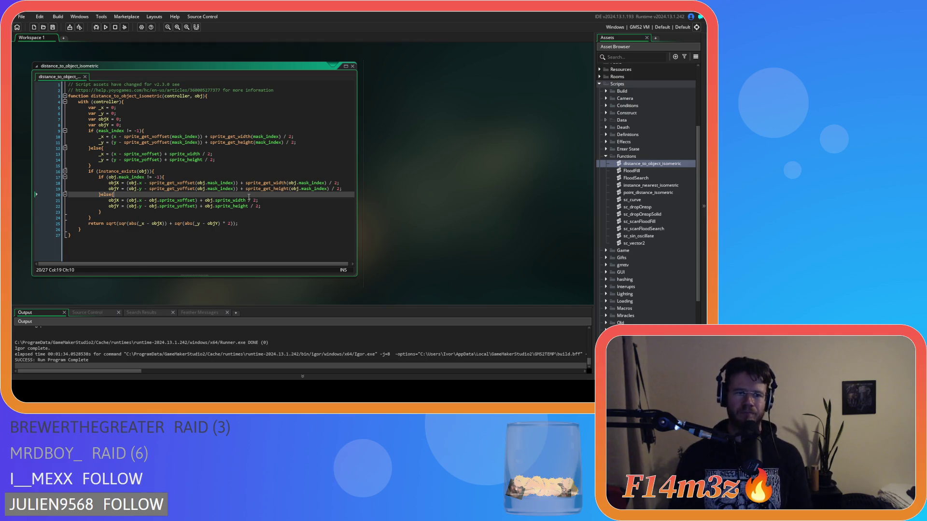
click(399, 169)
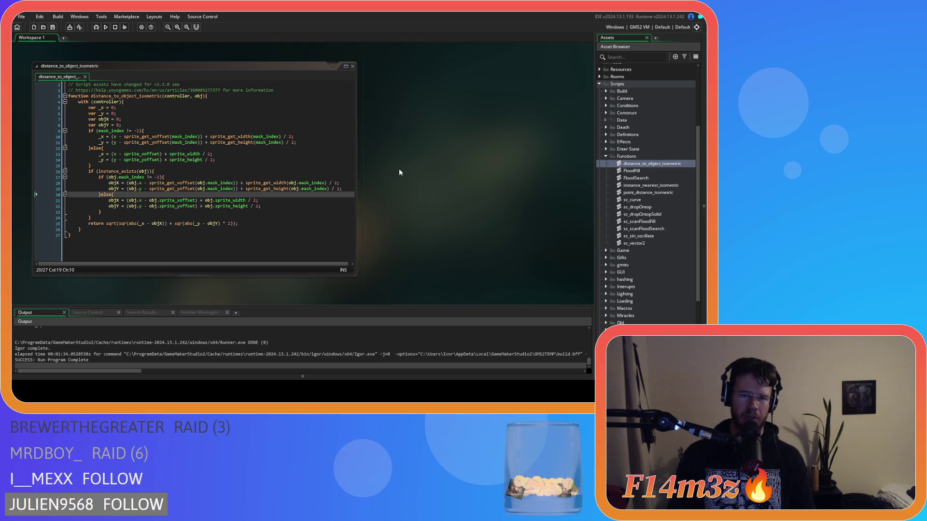
- Close all open editor windows and collapse the Functions and Scripts folders
right_click(399, 169)
mouse_move(415, 179)
click(439, 191)
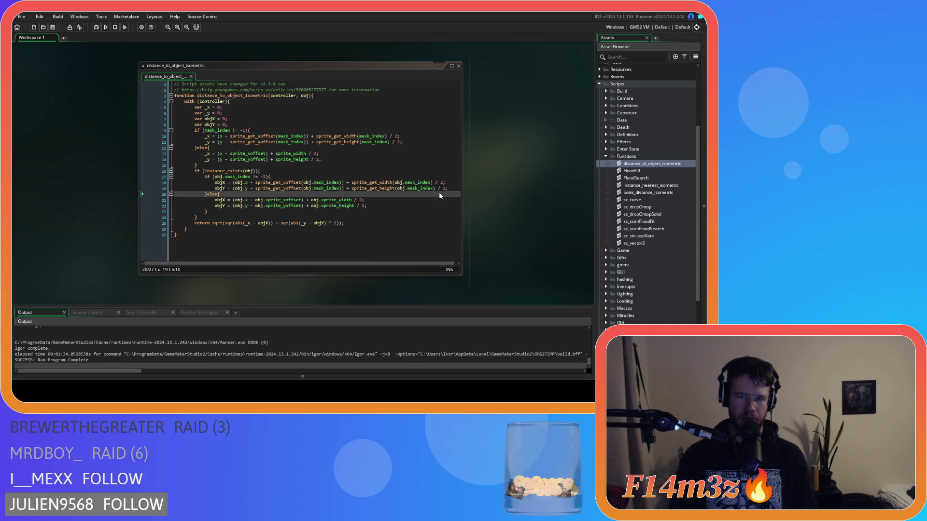
right_click(494, 101)
mouse_move(512, 111)
click(540, 128)
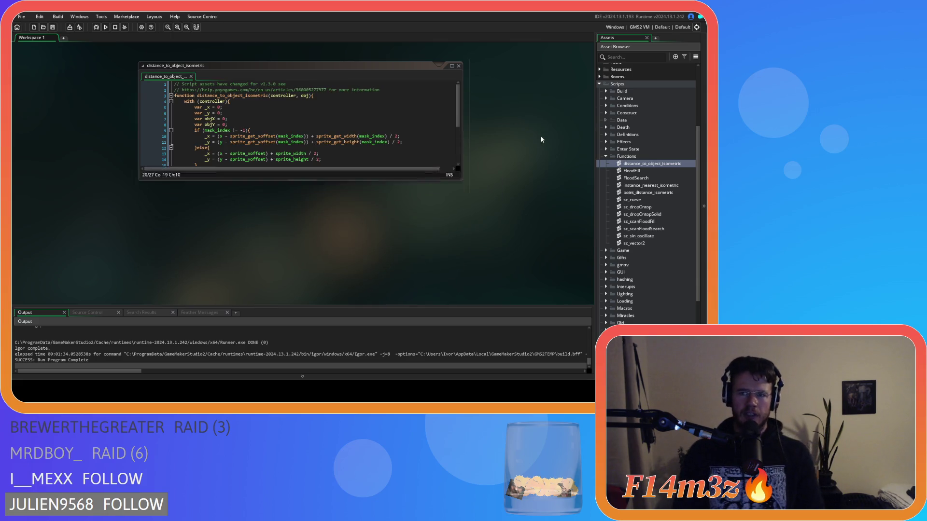
click(606, 157)
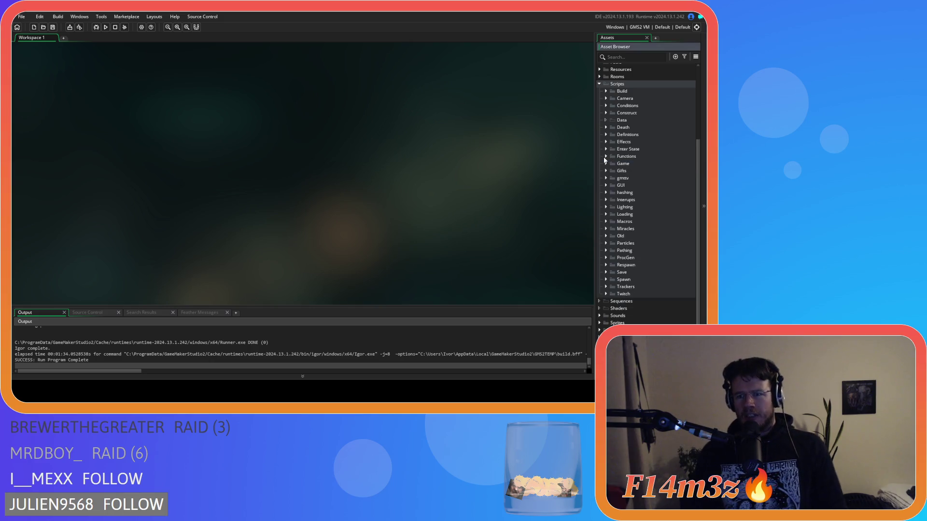
click(599, 84)
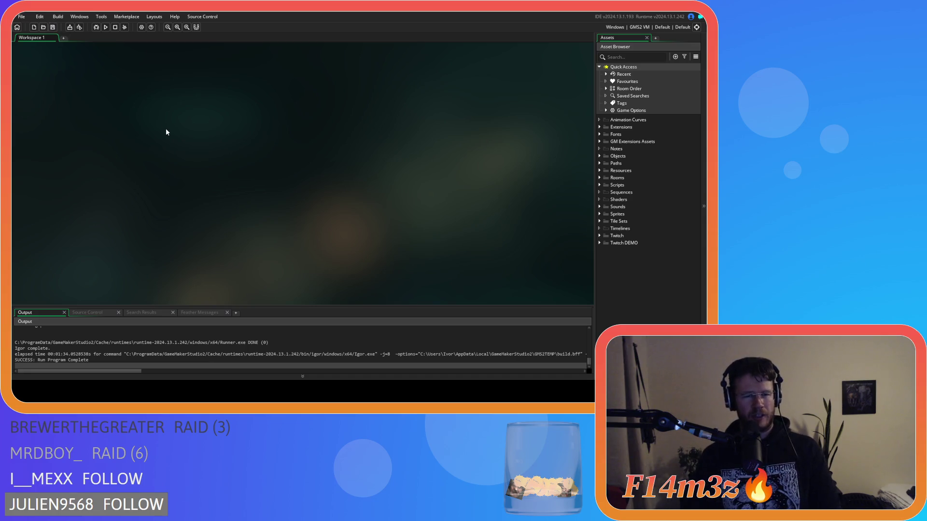
- Expand Objects > Animal > Human in the Asset Browser to show ob_human
click(599, 156)
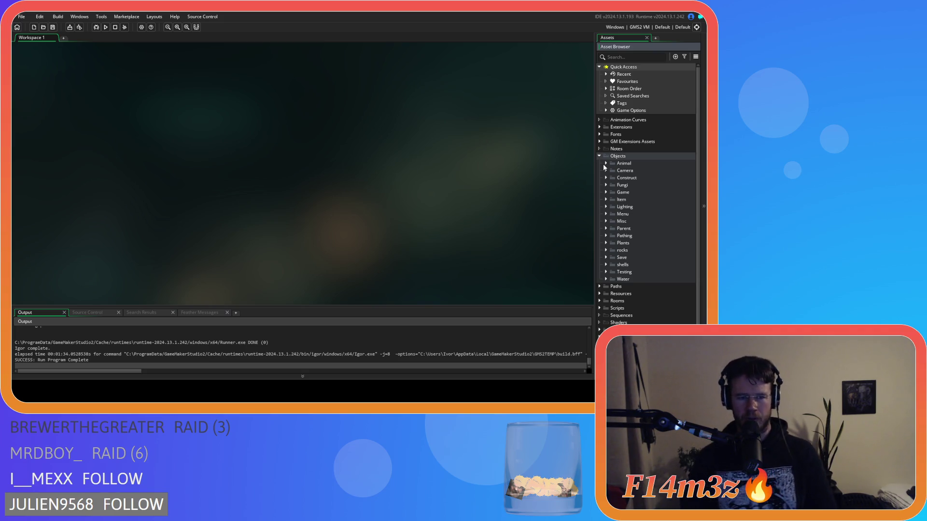
click(606, 164)
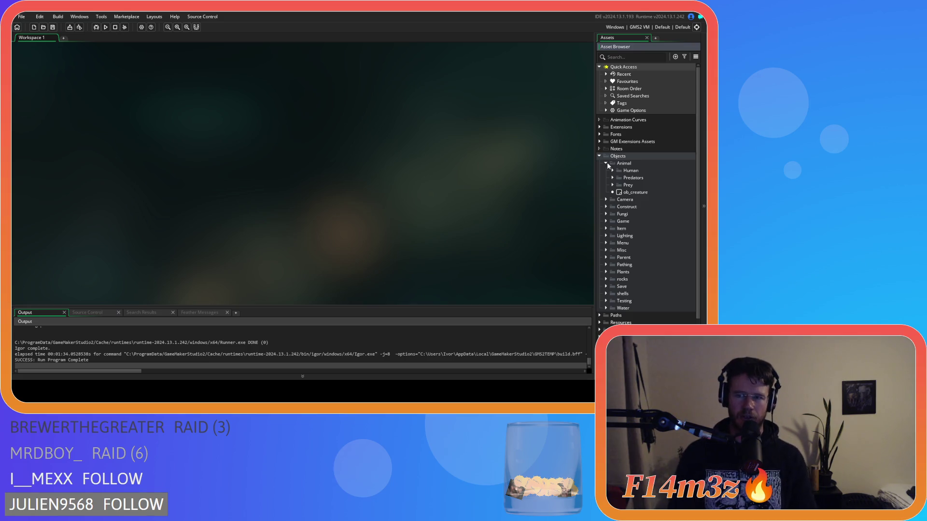
click(612, 171)
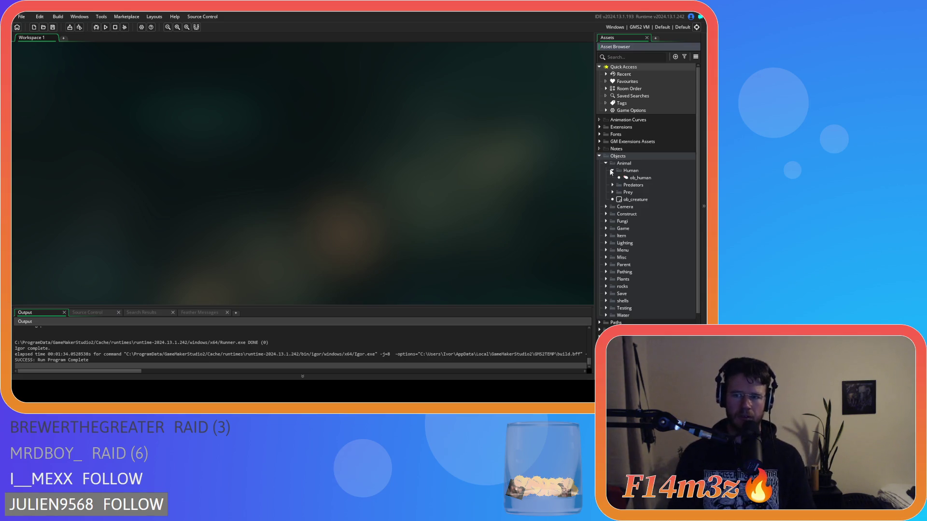
double_click(623, 178)
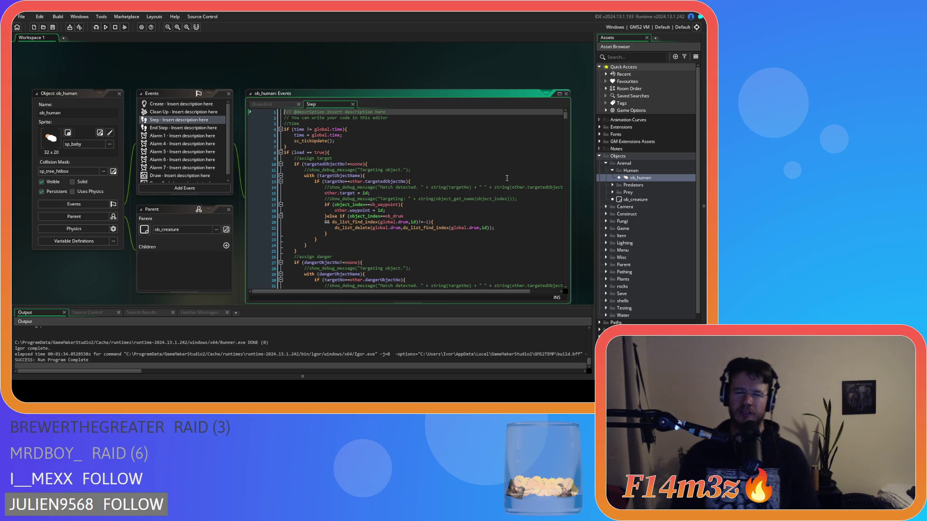
click(242, 72)
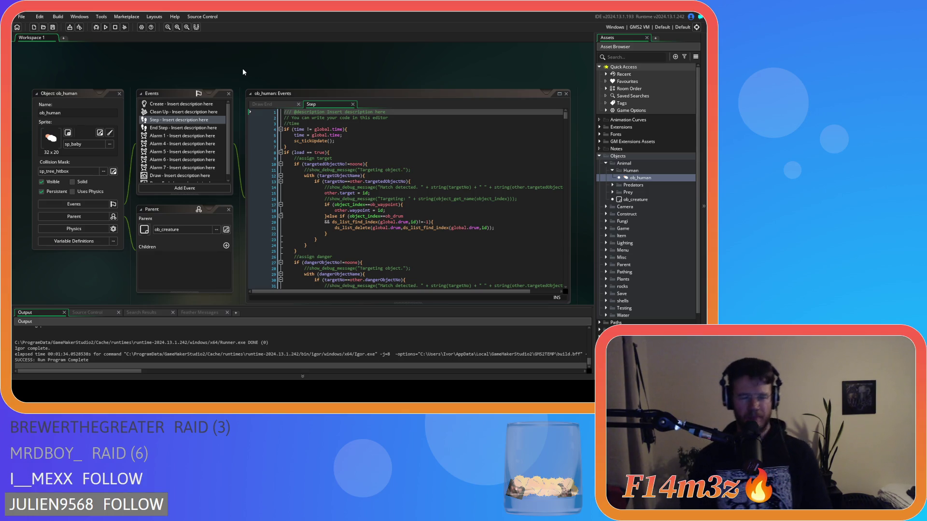
right_click(243, 69)
mouse_move(261, 80)
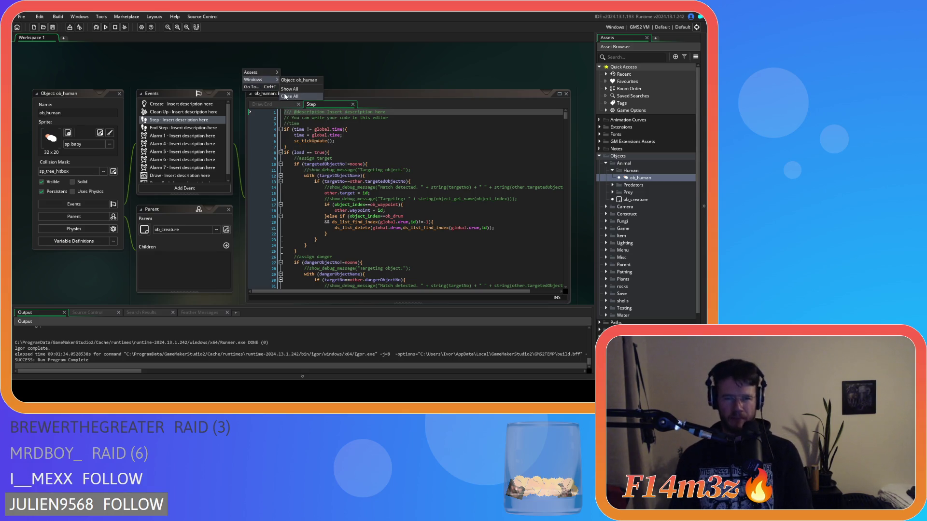
click(286, 96)
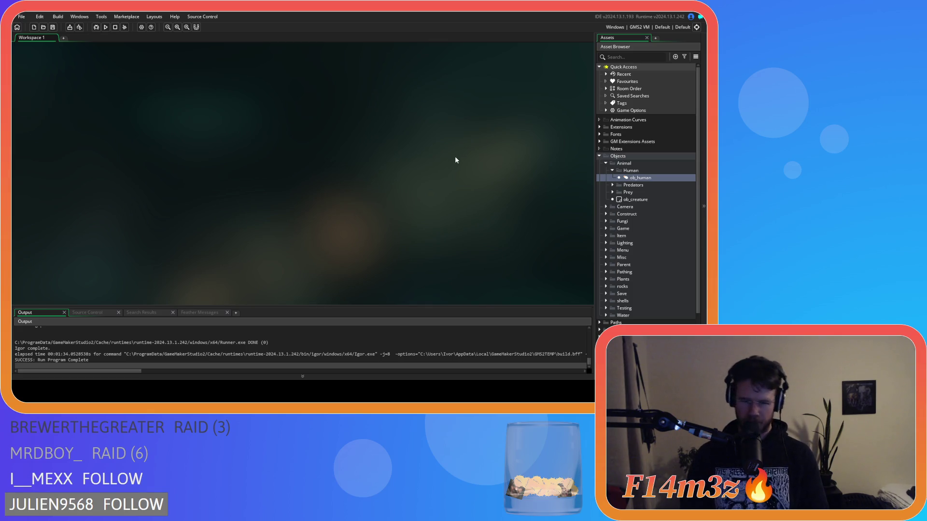
- Open ob_human and scroll its Step code to the point_distance_isometric predator check near line 333
click(612, 171)
click(612, 170)
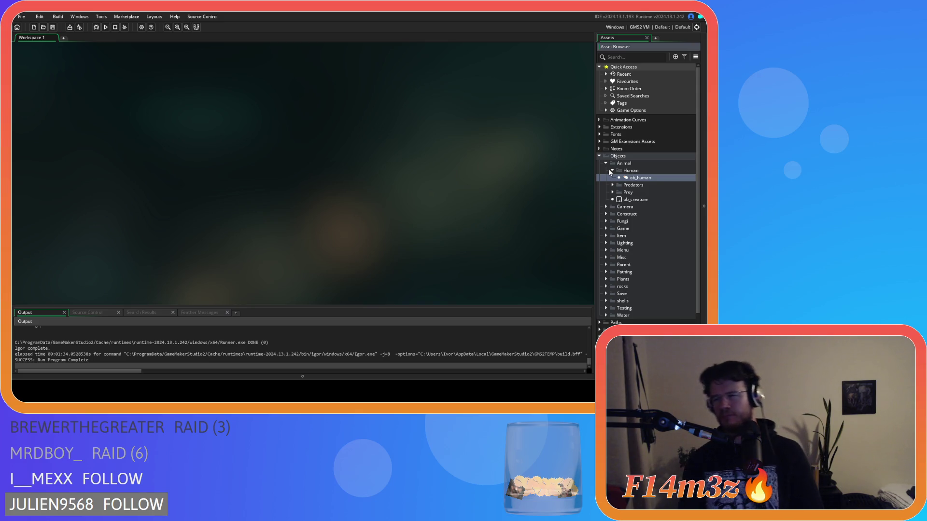
double_click(664, 178)
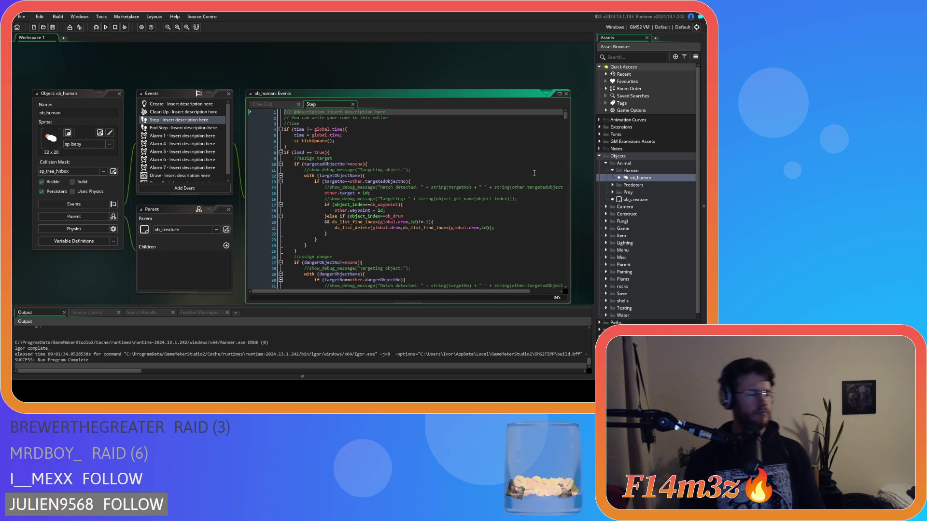
scroll(534, 173, down, 4)
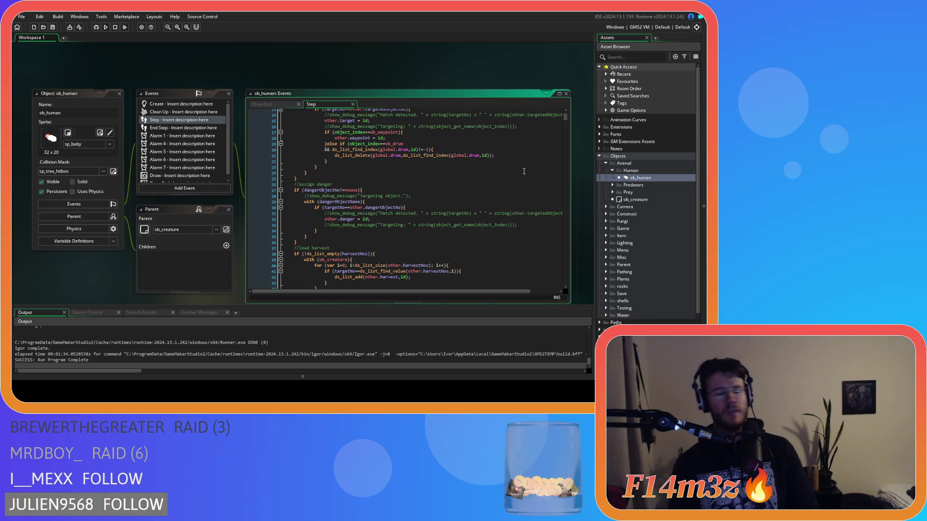
scroll(459, 175, down, 20)
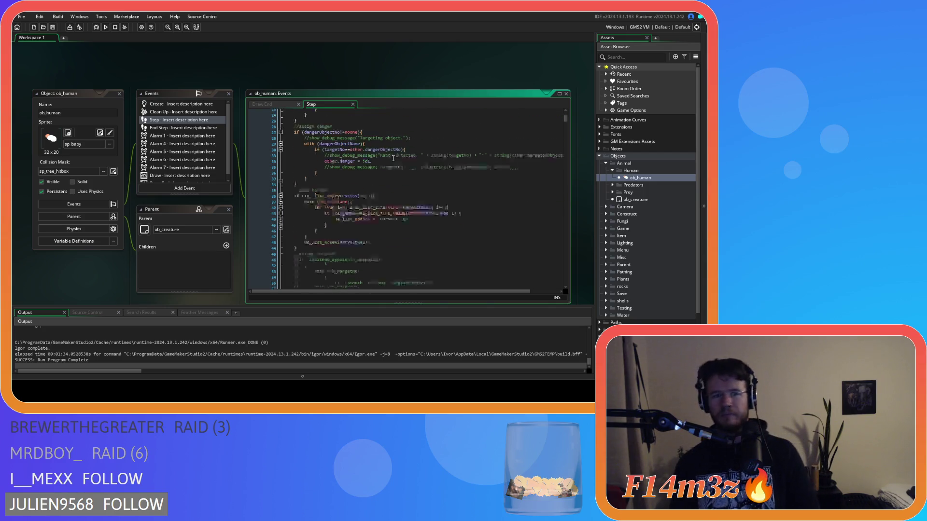
scroll(394, 159, down, 20)
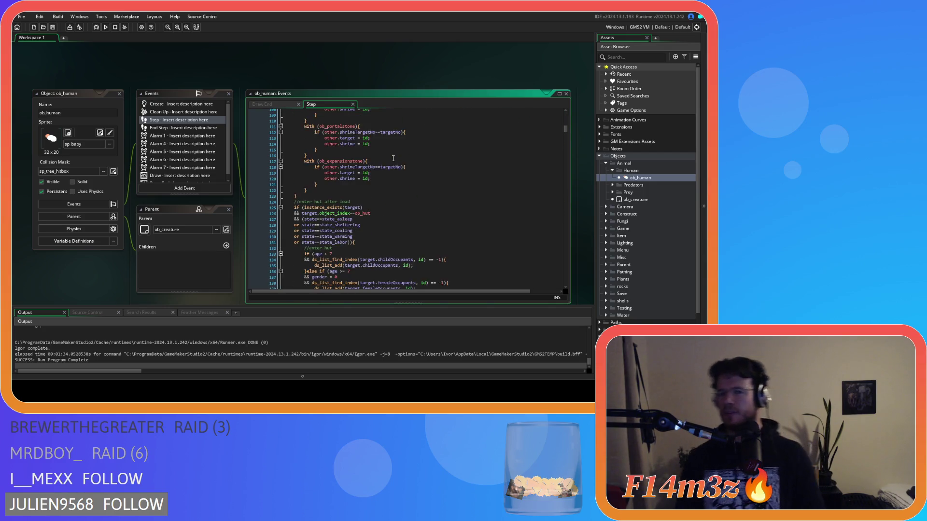
scroll(391, 161, up, 3)
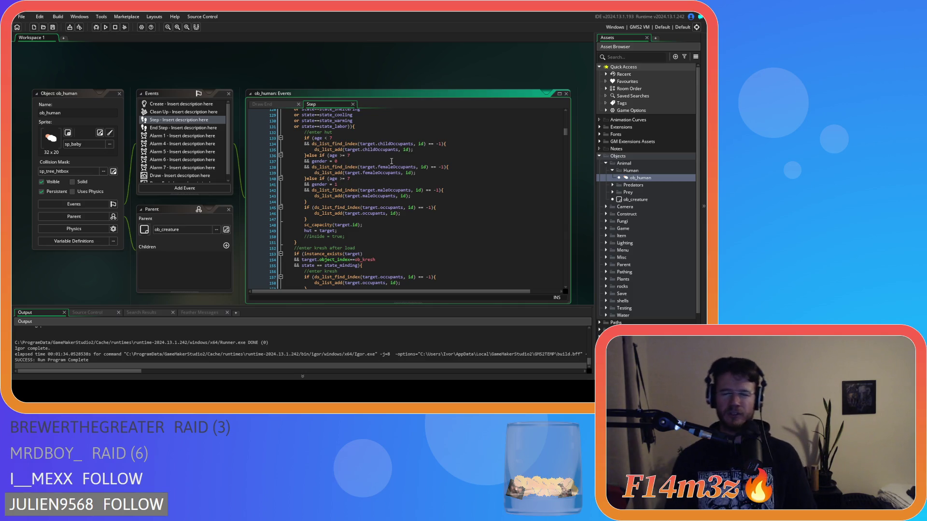
scroll(391, 161, down, 20)
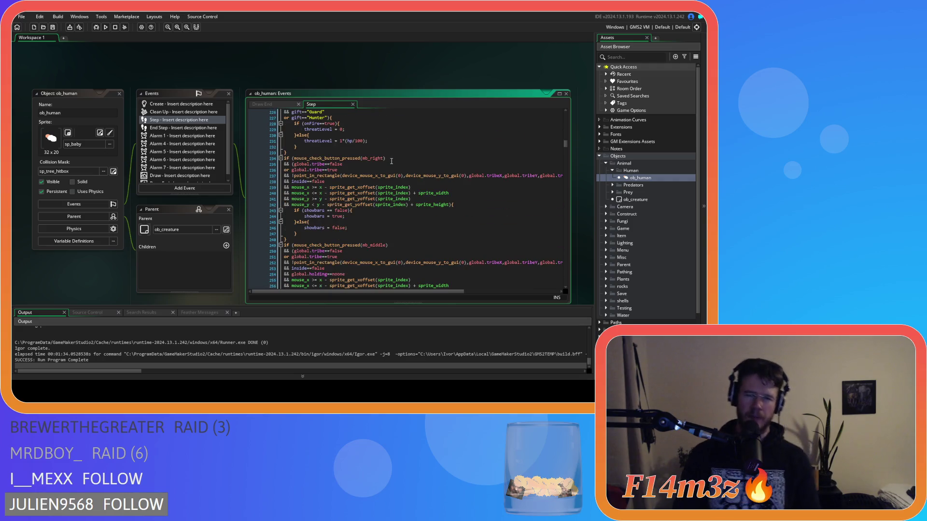
scroll(392, 161, down, 20)
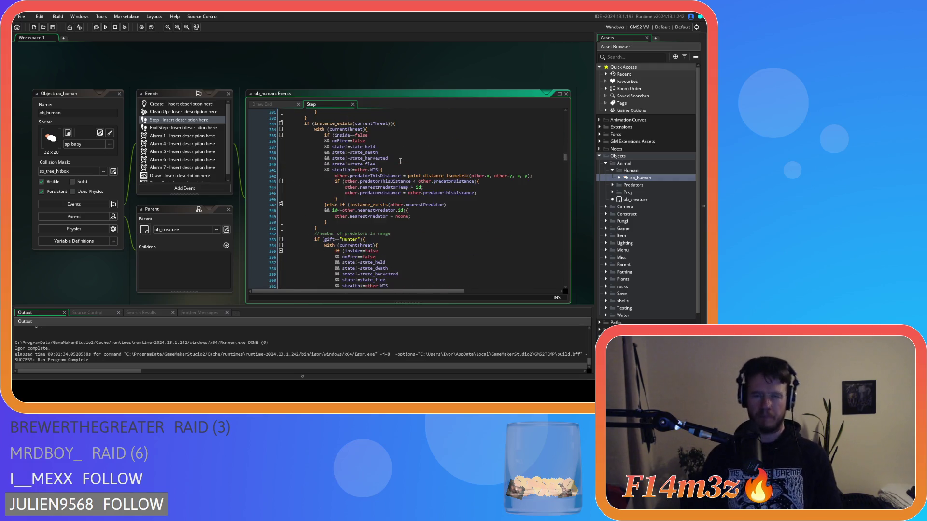
scroll(400, 161, down, 3)
scroll(404, 158, up, 4)
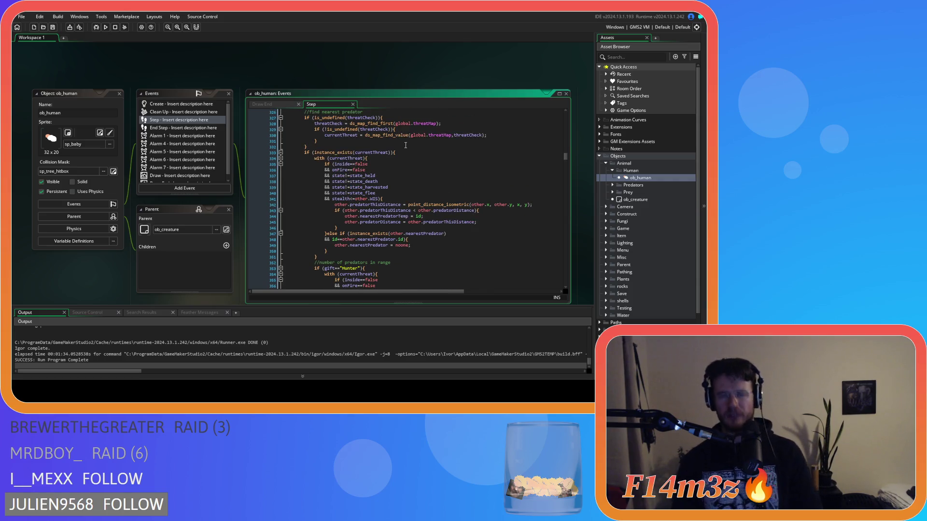
scroll(405, 145, down, 3)
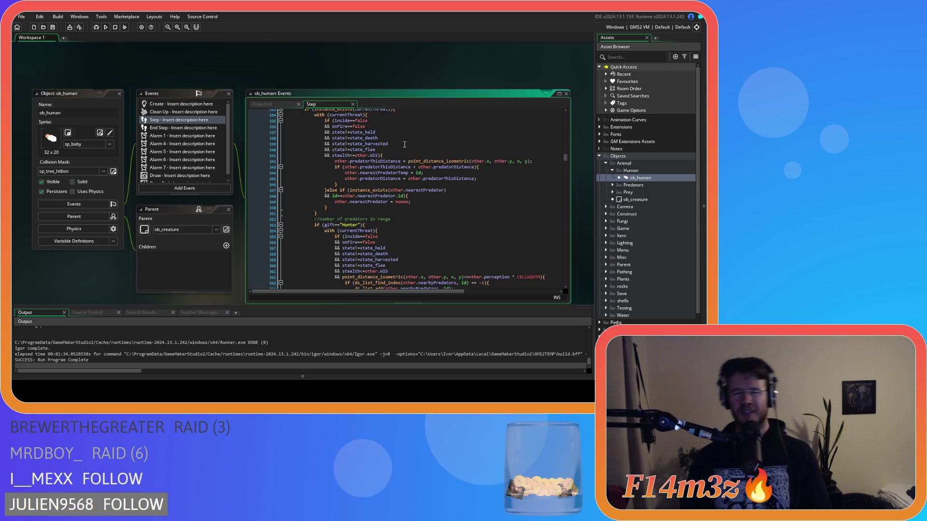
click(435, 156)
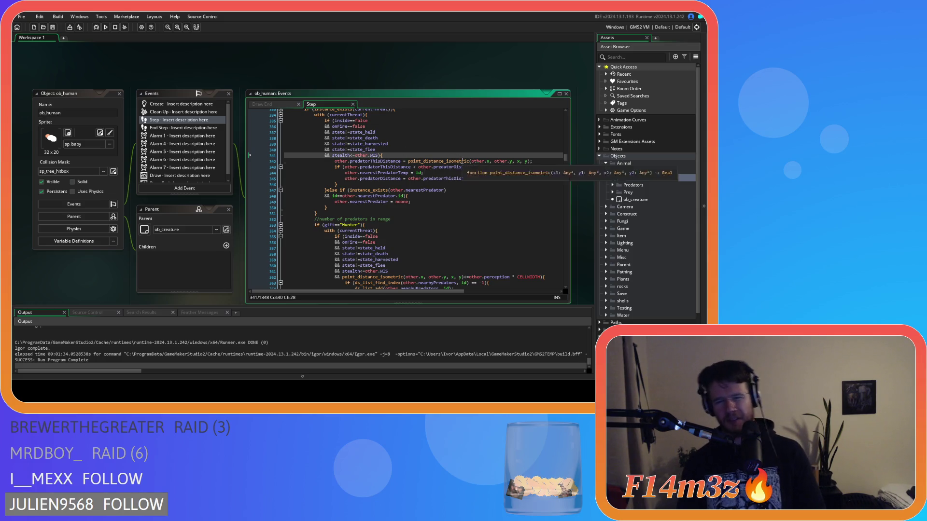
click(462, 160)
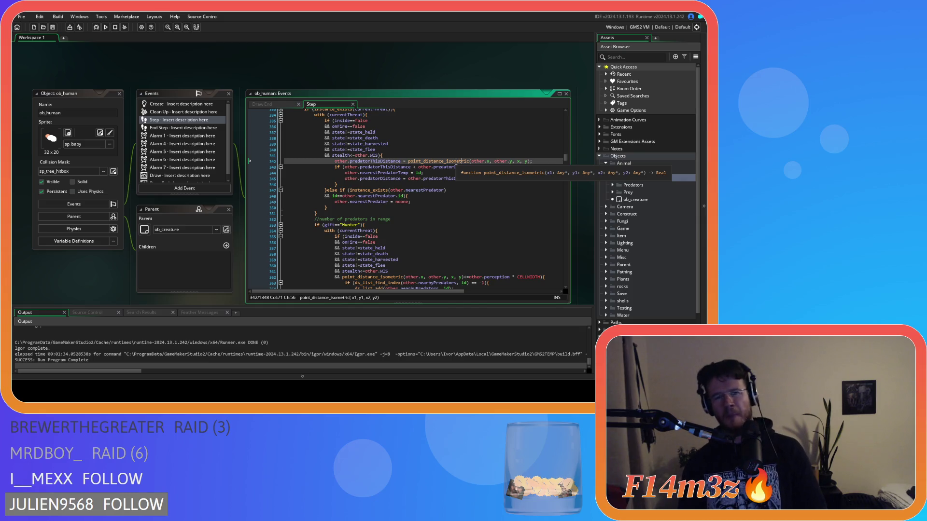
scroll(456, 162, up, 1)
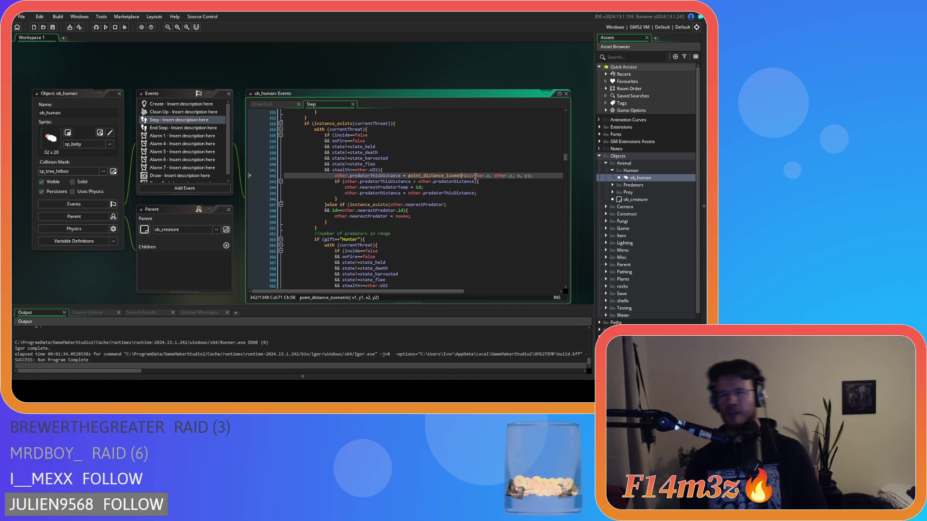
scroll(469, 171, up, 5)
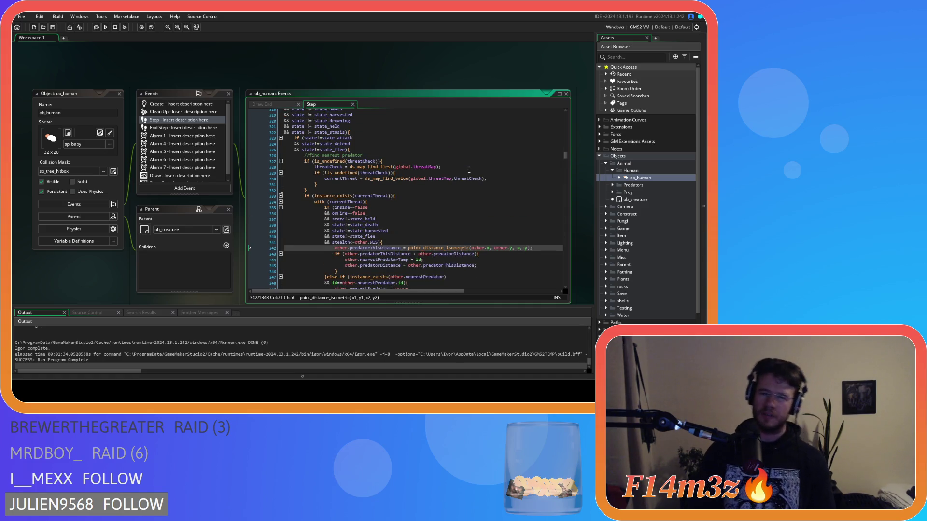
scroll(468, 170, down, 10)
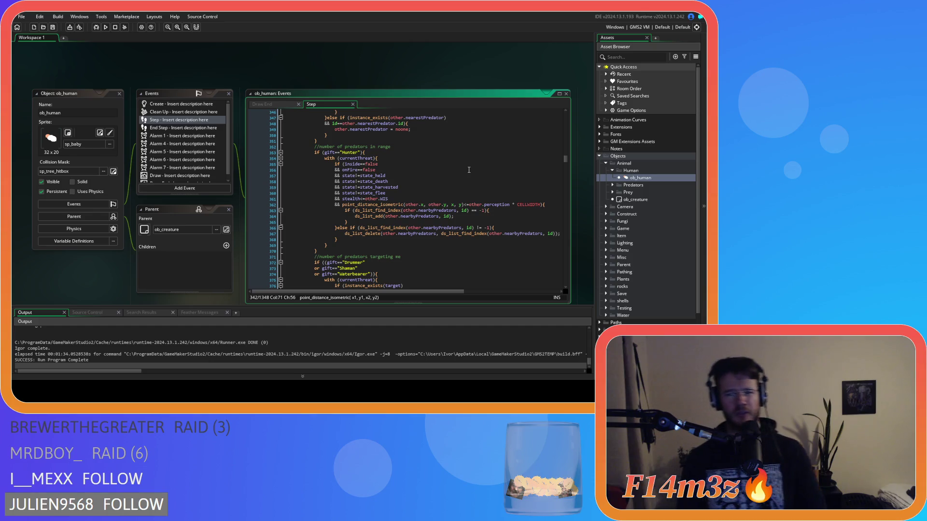
scroll(468, 170, up, 4)
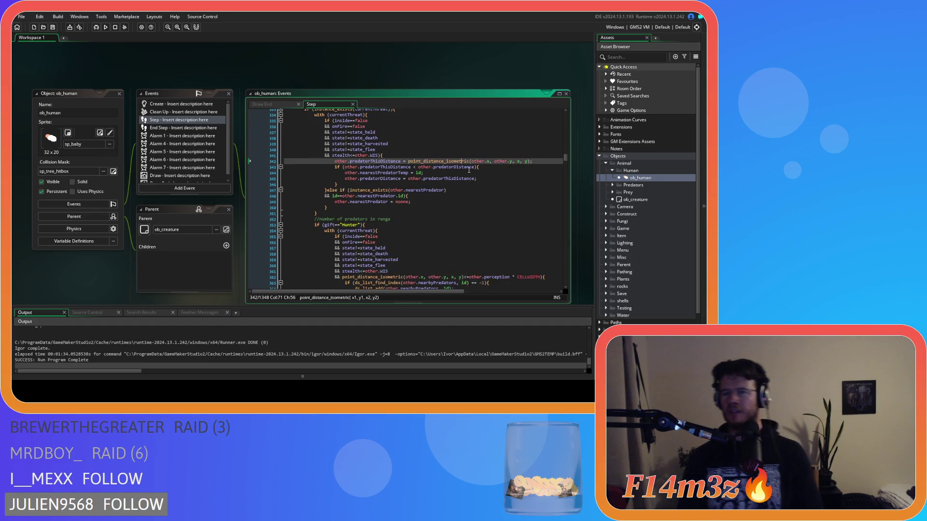
scroll(468, 170, down, 3)
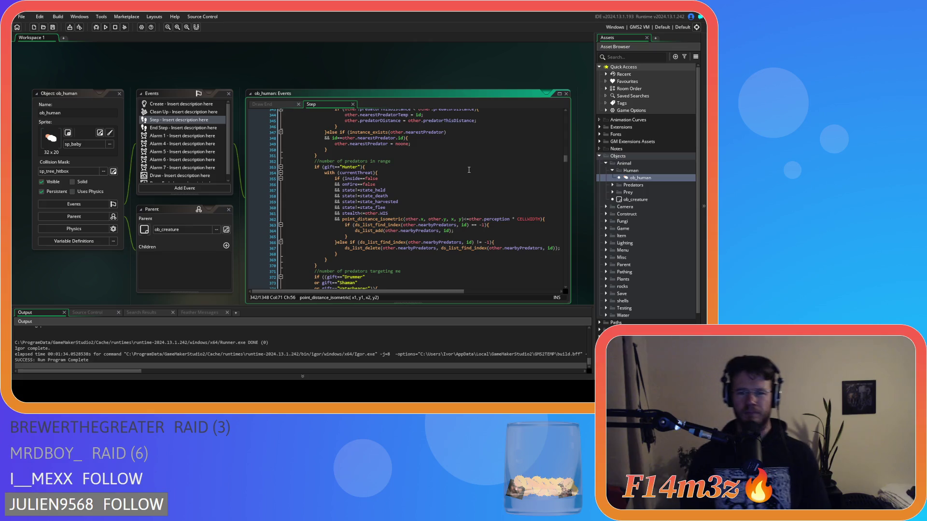
scroll(464, 166, up, 2)
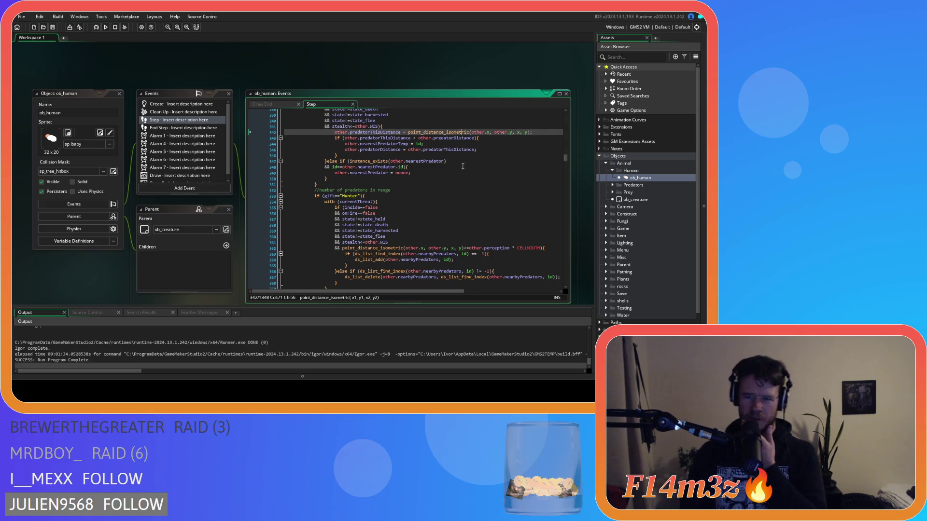
scroll(462, 166, down, 8)
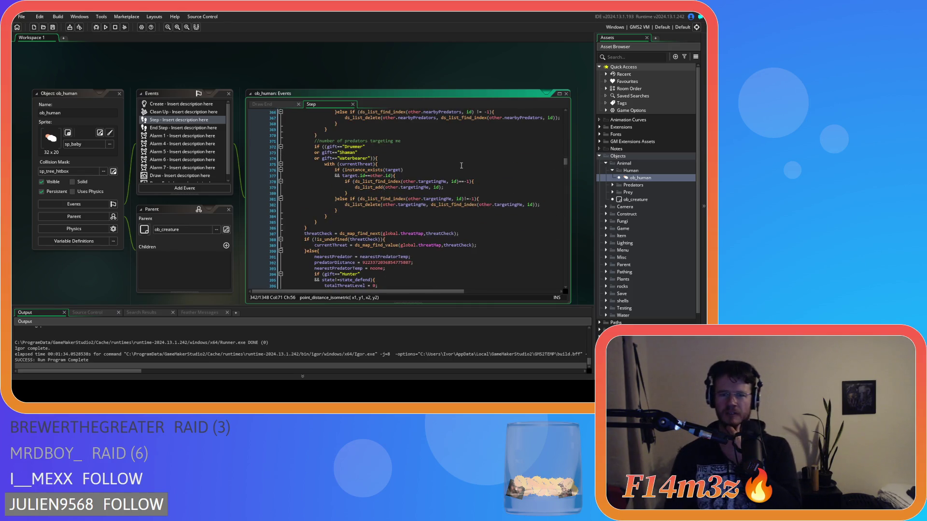
scroll(461, 165, up, 5)
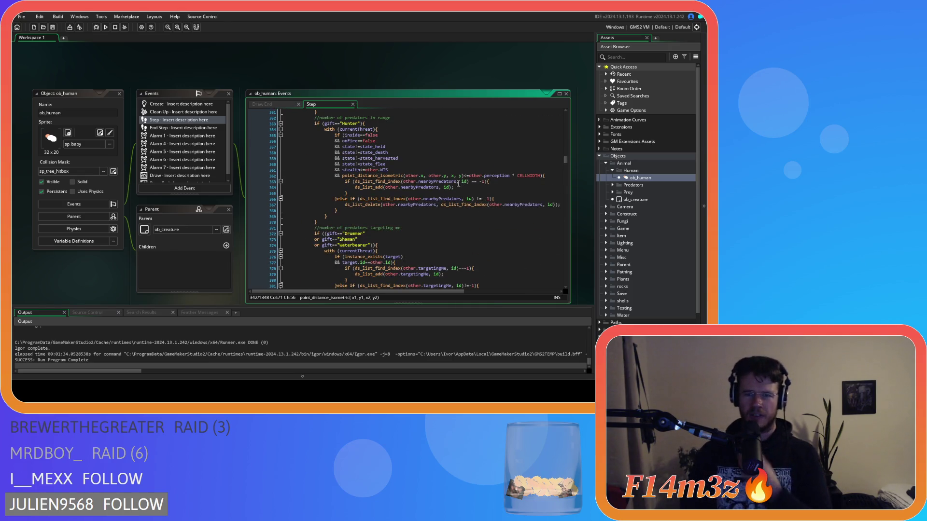
drag(464, 175, 343, 177)
- Rewrite line 362's point_distance_isometric call as distance_to_object_isometric(other,id)
right_click(376, 167)
key(ctrl+f)
click(551, 178)
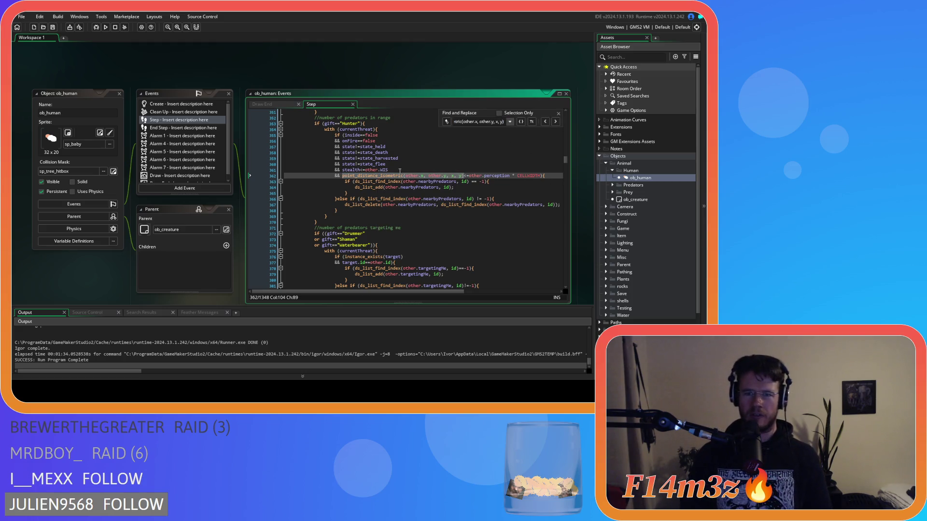
click(404, 176)
text(distance_to_object_iso)
key(Return)
key(BackSpace)
click(430, 175)
key(Delete)
key(Delete)
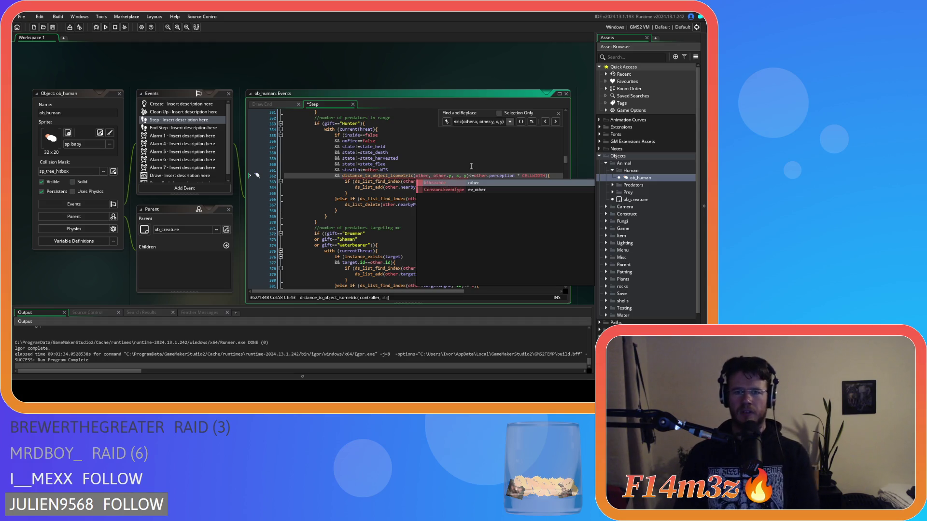
key(Right)
key(Delete)
key(Delete)
key(Delete)
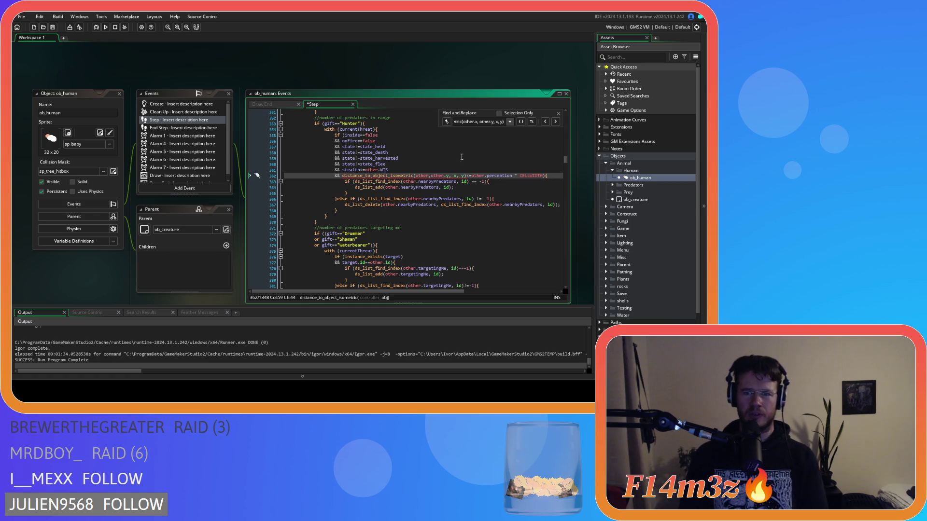
key(Delete)
key(Delete)
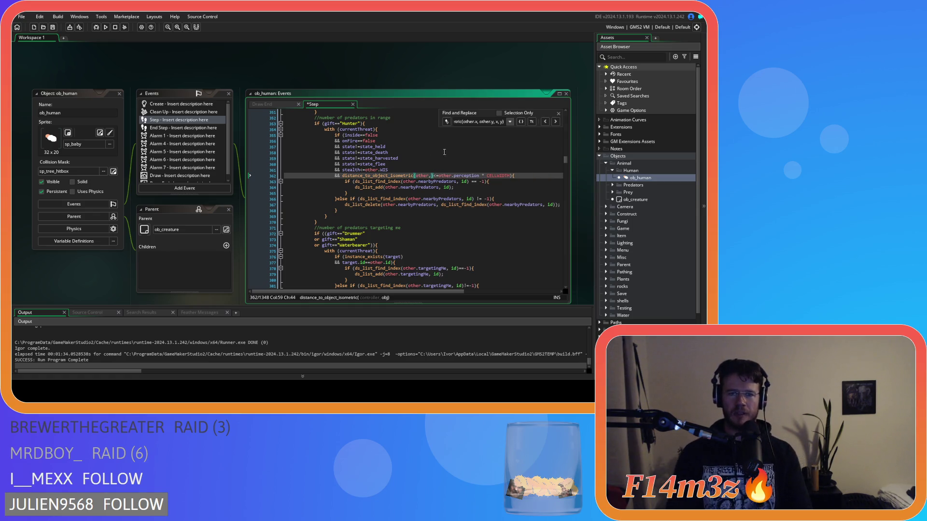
text(id)
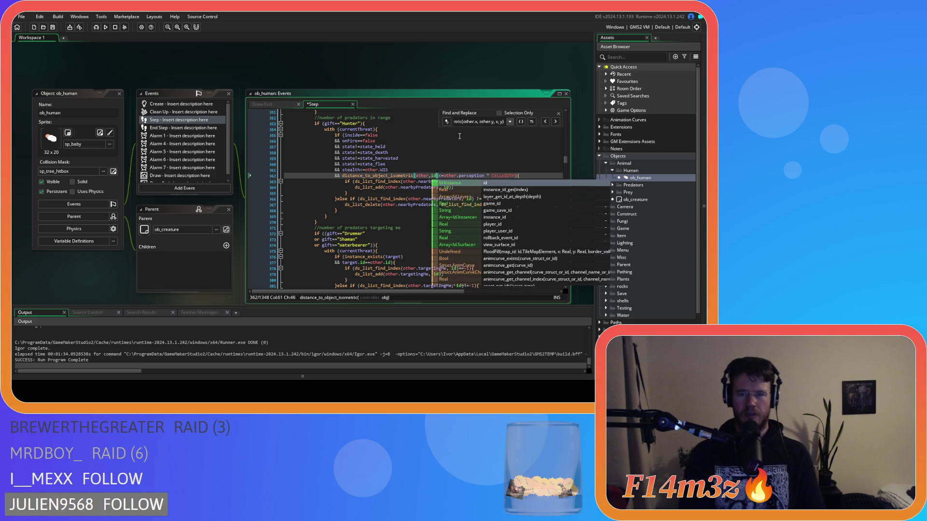
click(534, 175)
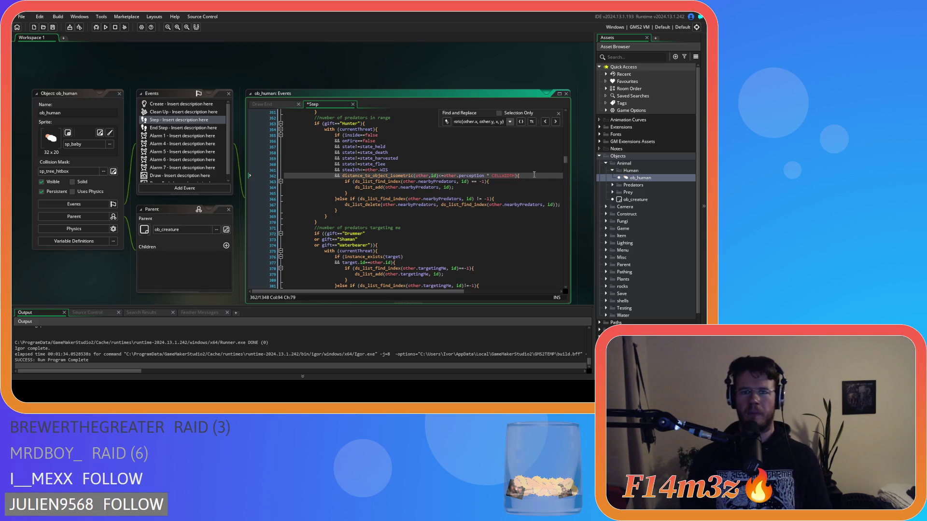
- Paste the new distance_to_object_isometric call into the Find and Replace replacement field
click(346, 176)
double_click(346, 177)
click(447, 122)
key(ctrl+v)
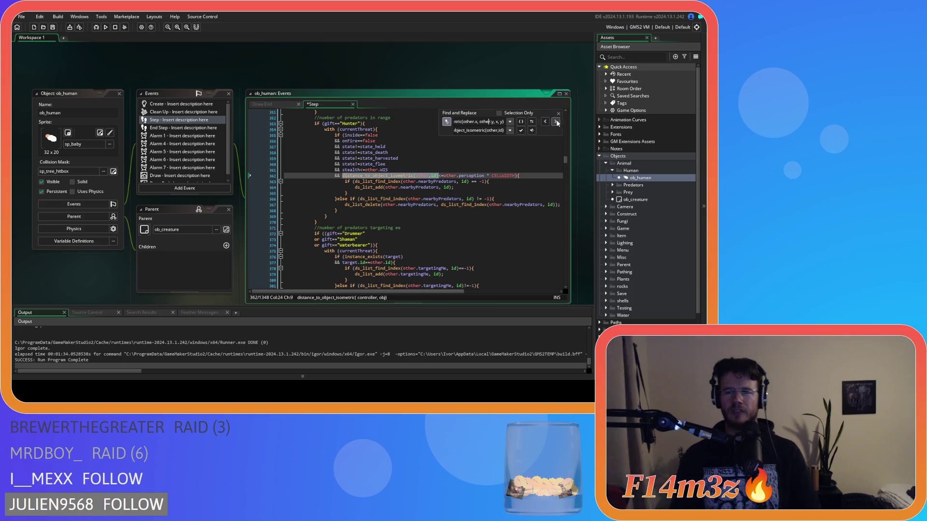
- Cycle through the point_distance_isometric matches and replace the line 906 drum-distance call
click(556, 122)
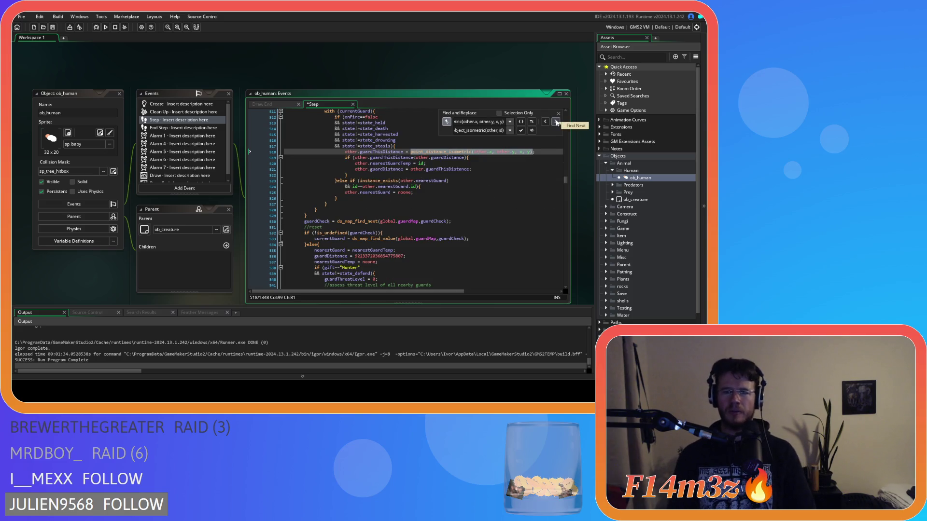
click(556, 122)
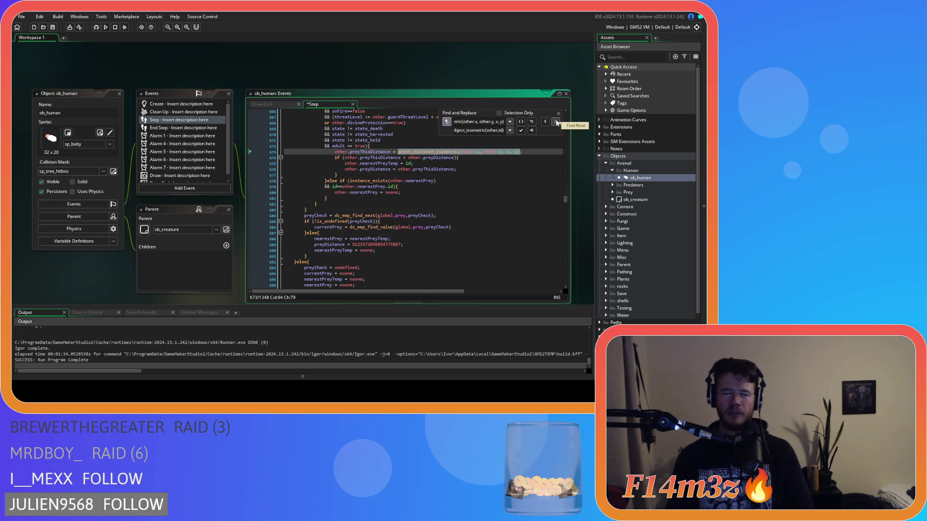
click(556, 122)
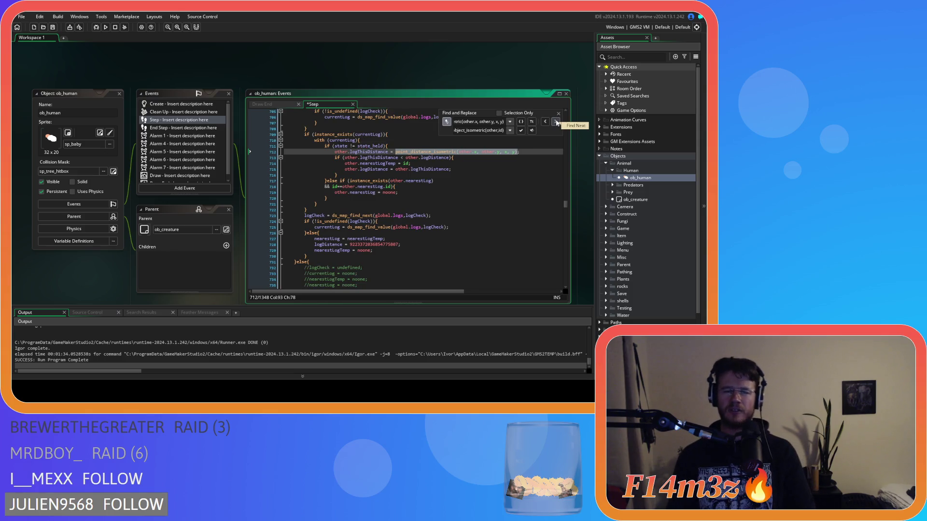
click(556, 122)
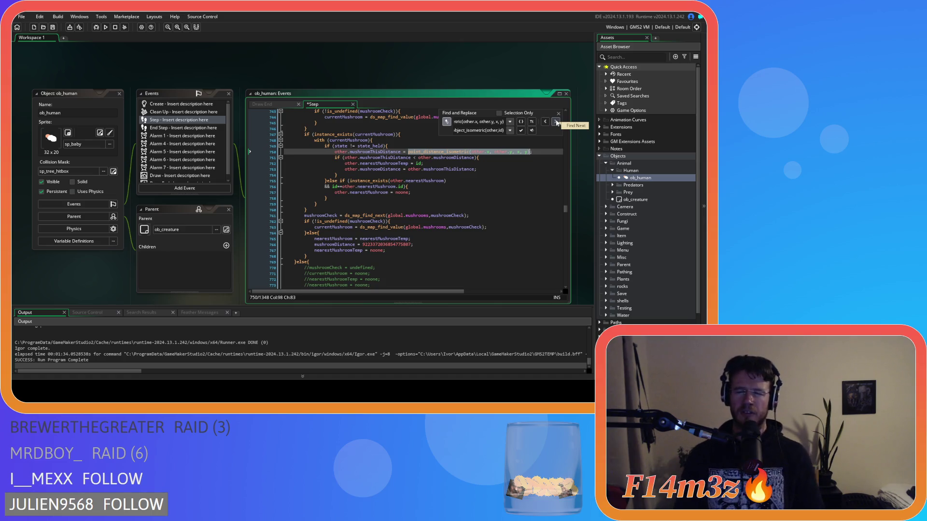
click(556, 122)
click(556, 122)
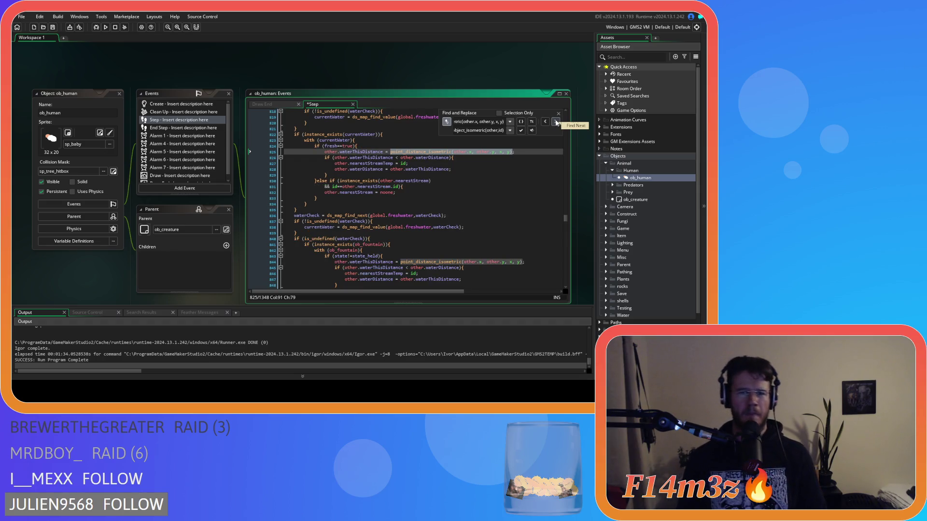
click(556, 123)
click(556, 122)
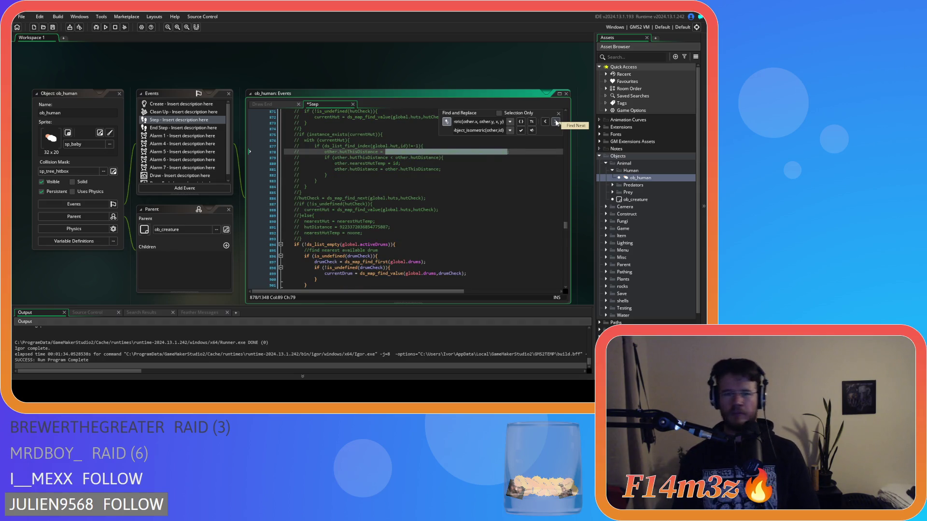
click(556, 122)
click(556, 122)
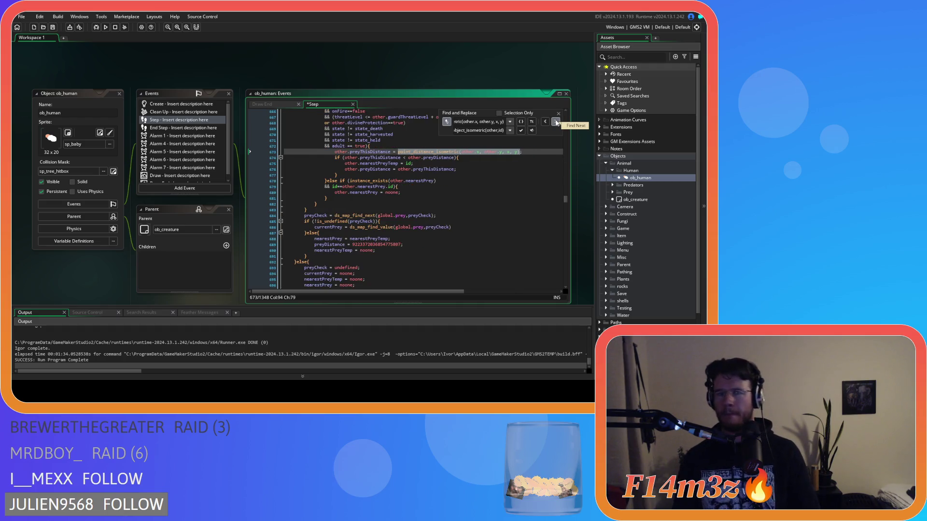
click(556, 122)
click(556, 122)
click(557, 123)
click(556, 123)
click(556, 122)
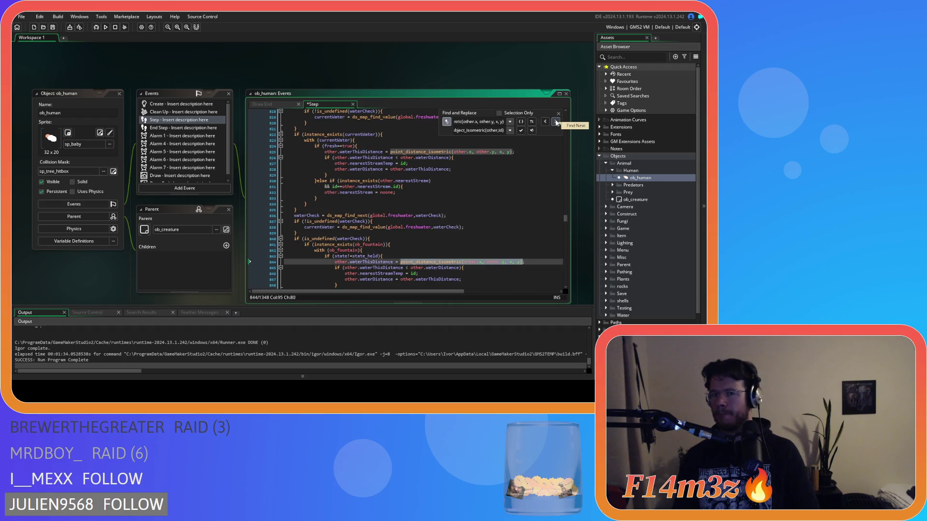
click(556, 122)
click(556, 122)
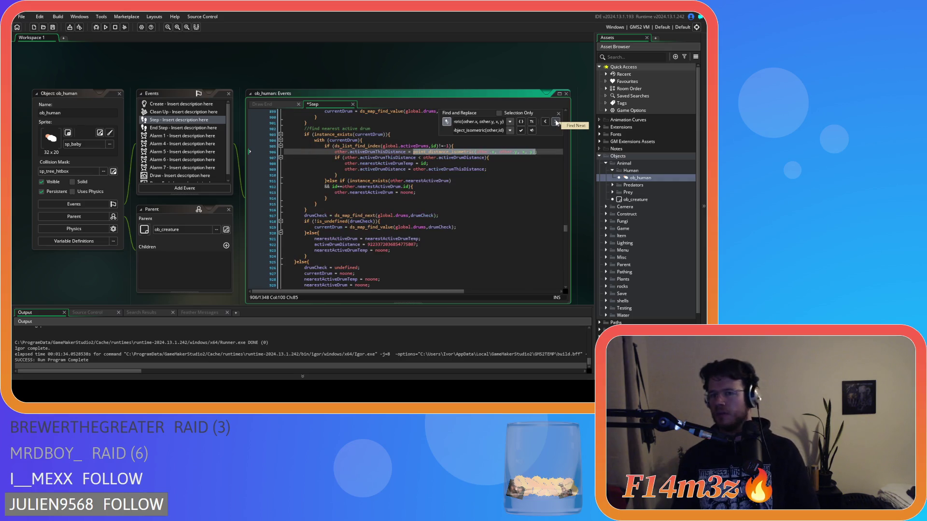
click(520, 131)
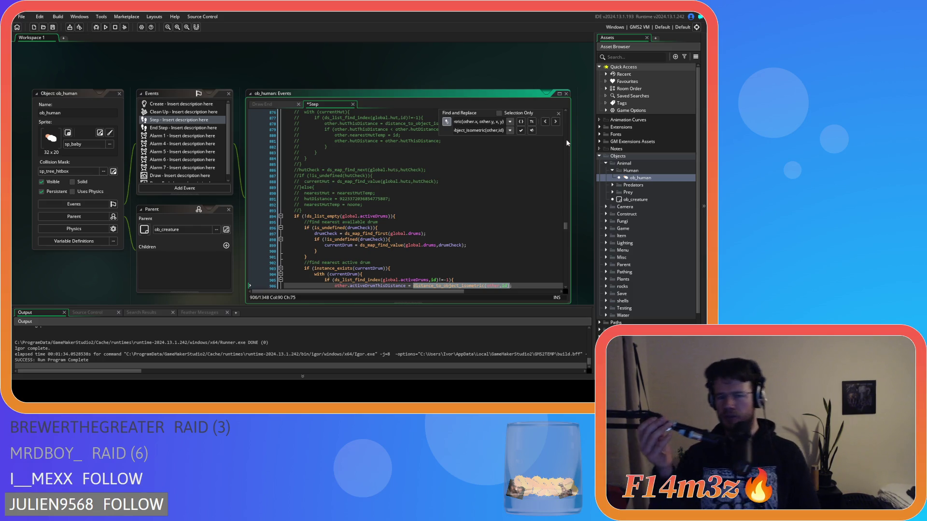
- Review the replaced line 906 and search the code for its new distance_to_object_isometric call
click(500, 180)
scroll(497, 179, down, 4)
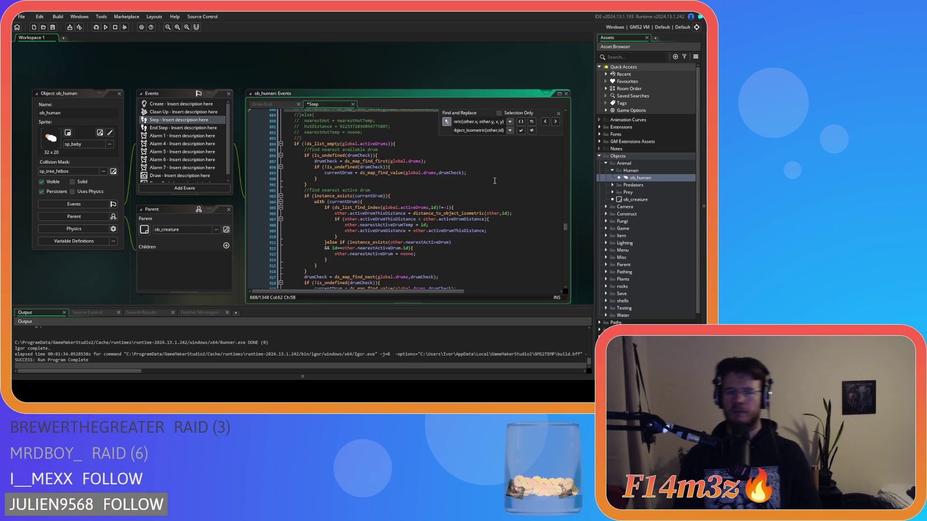
click(522, 197)
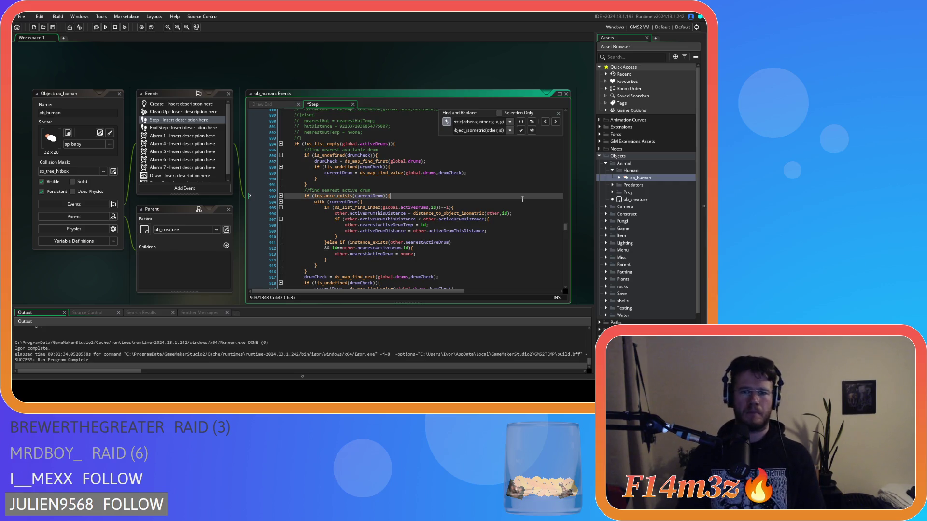
click(558, 115)
scroll(542, 155, down, 10)
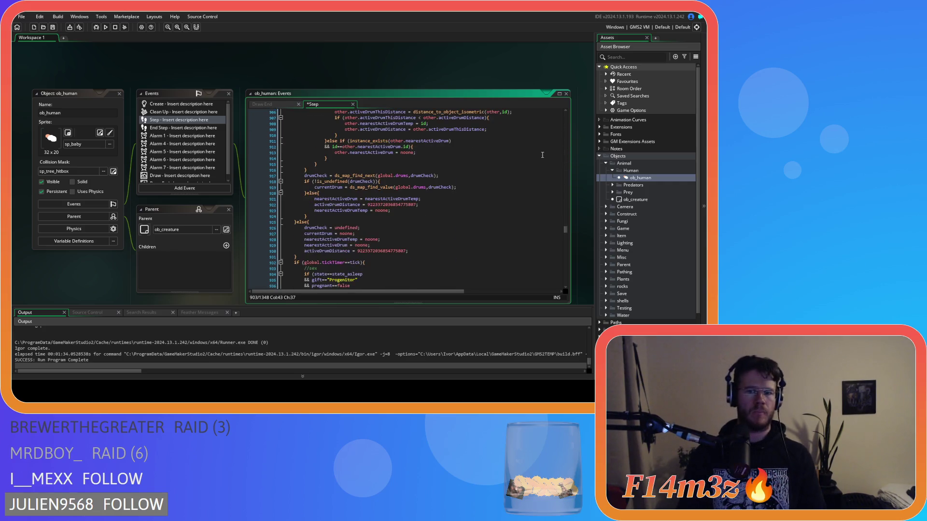
scroll(542, 155, up, 11)
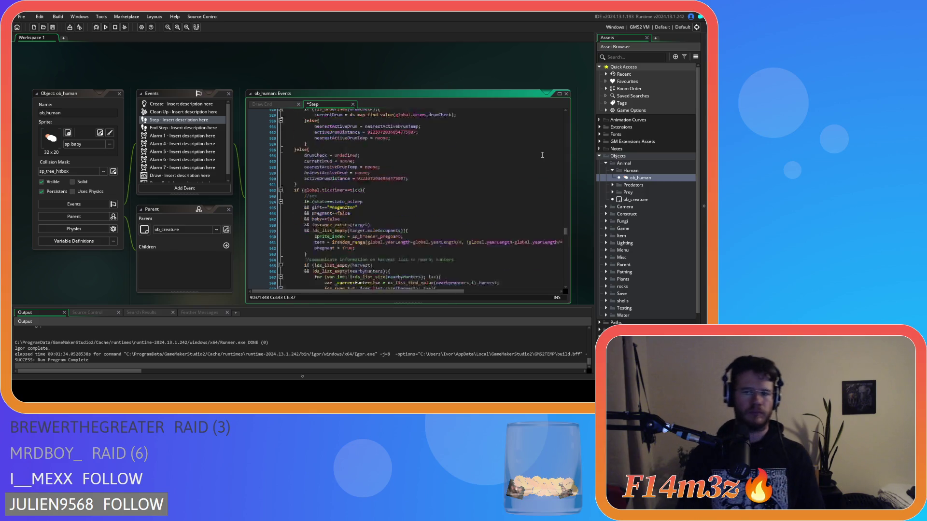
drag(513, 227, 414, 228)
key(ctrl+f)
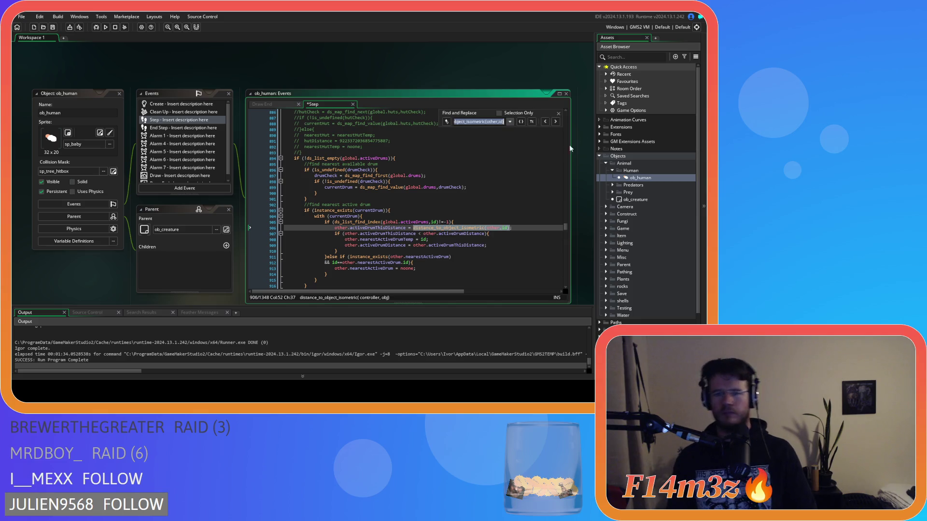
- Step back through each distance_to_object_isometric match, ending at line 878, then close the search
click(545, 123)
click(546, 122)
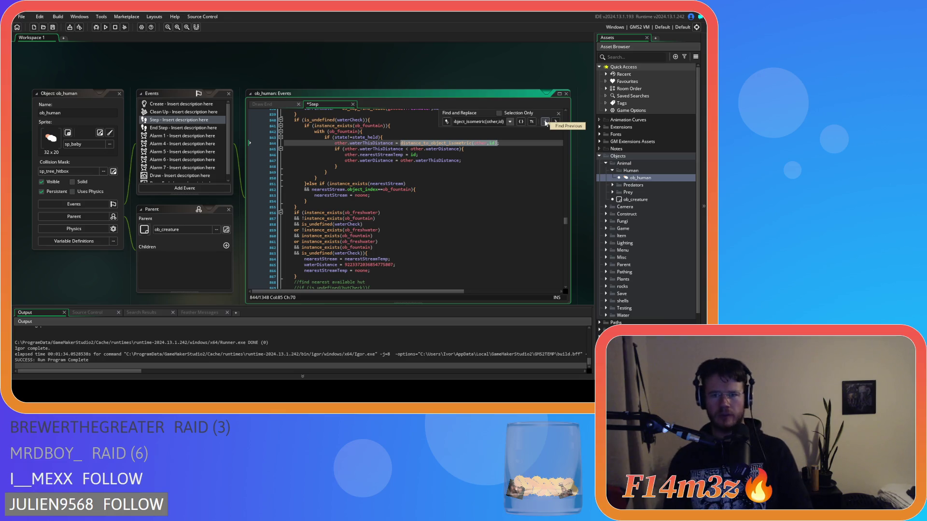
click(546, 122)
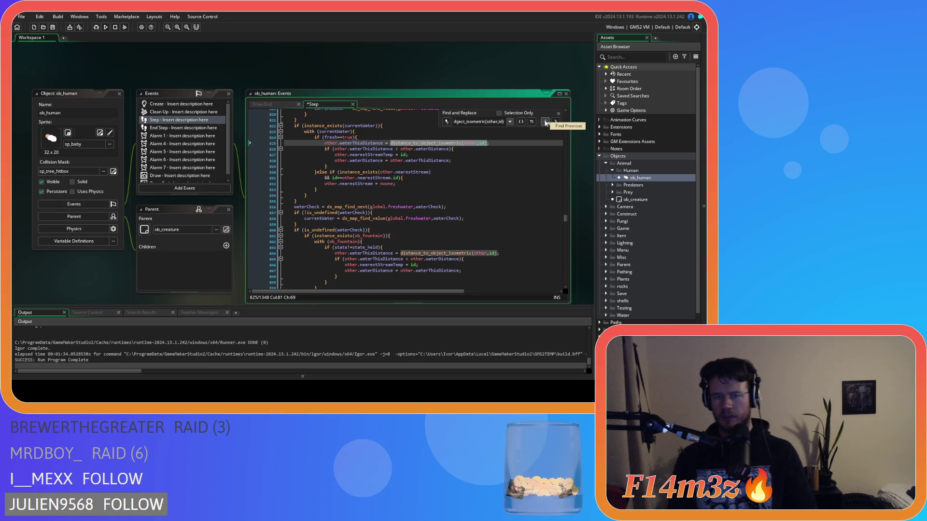
click(545, 123)
click(545, 123)
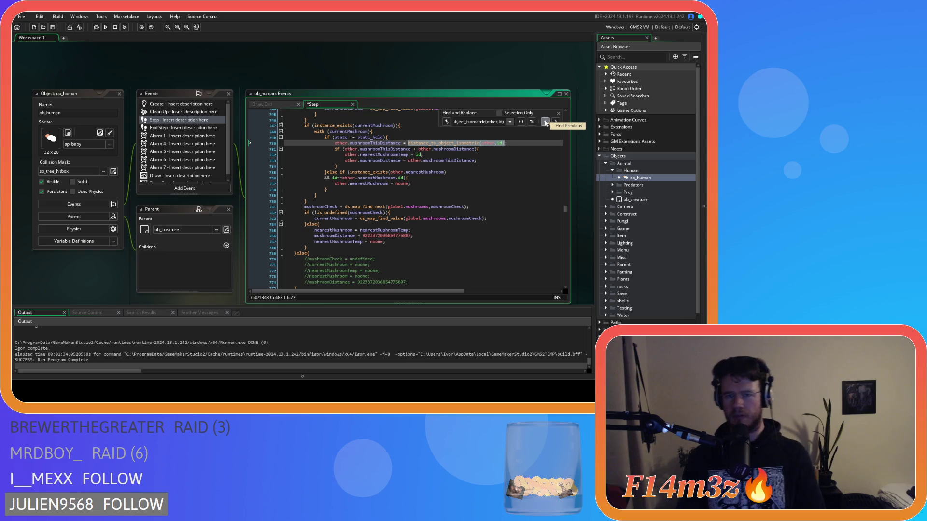
click(546, 123)
click(546, 122)
click(545, 122)
click(545, 122)
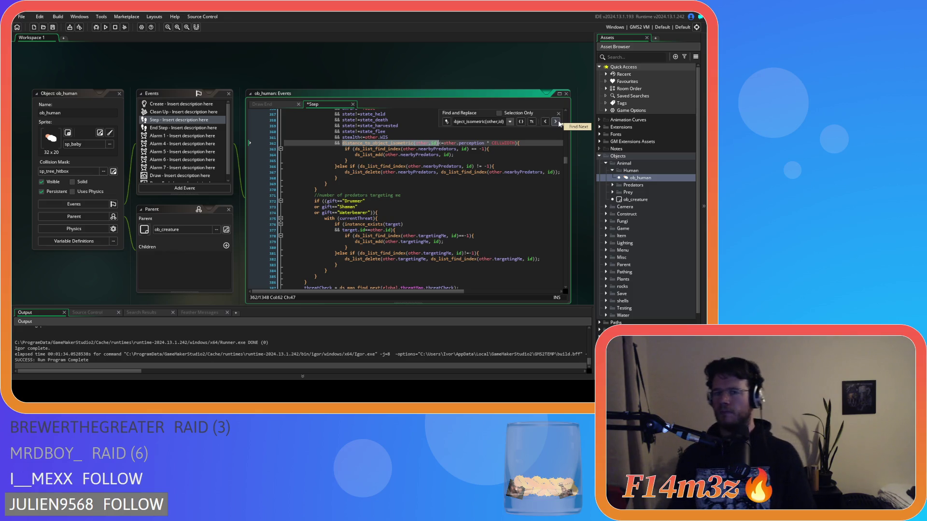
click(545, 121)
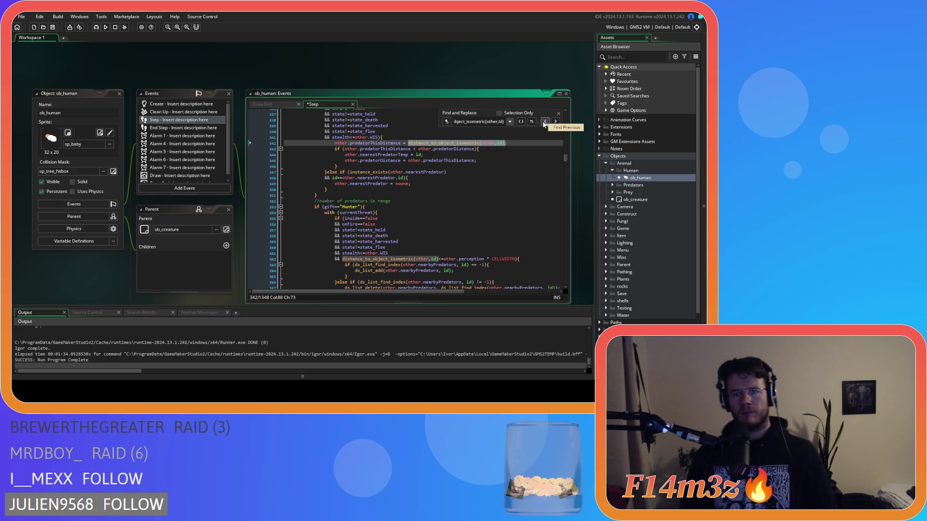
click(544, 121)
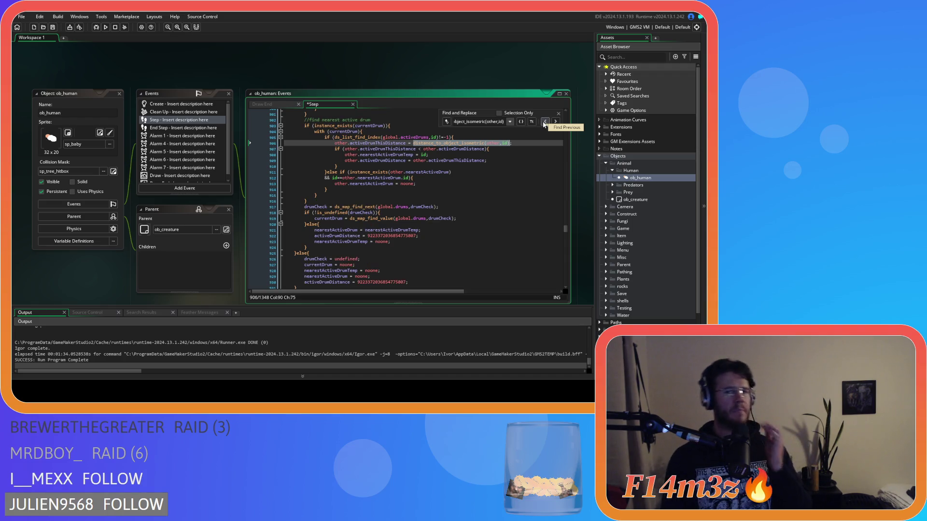
click(544, 121)
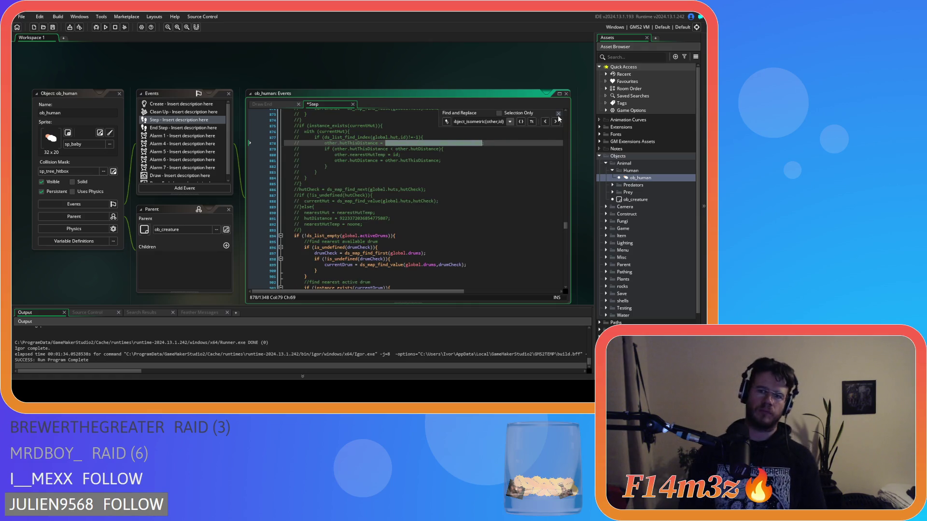
click(558, 115)
key(Down)
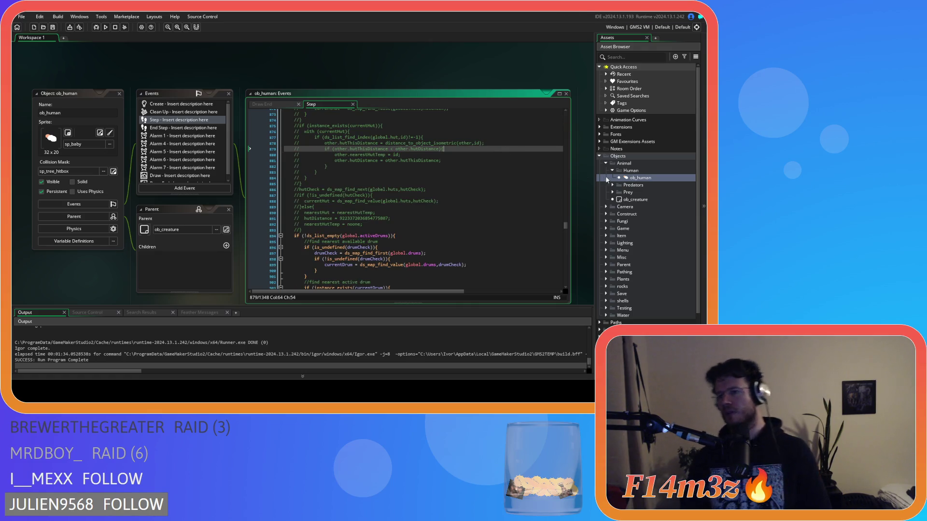
- Search ob_human's Step code for 'point_distance', landing on the Guard check at line 960
scroll(416, 185, down, 7)
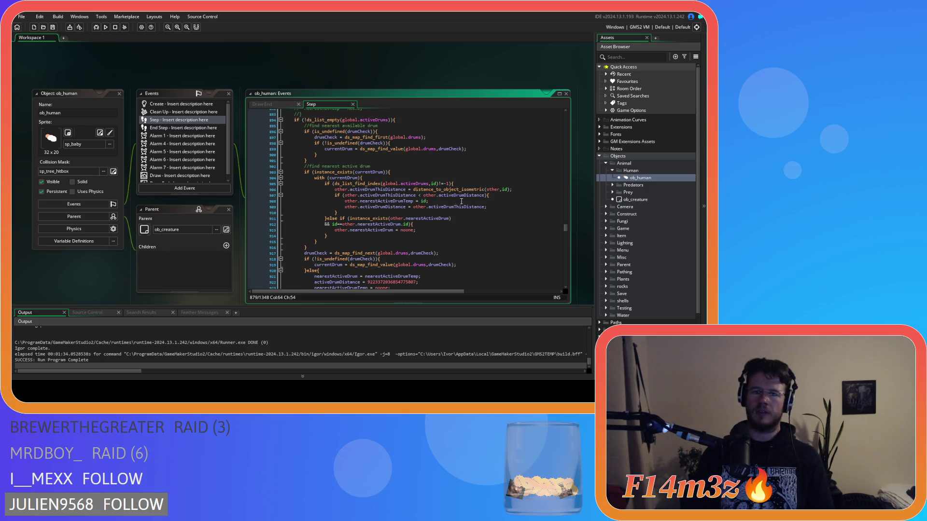
scroll(455, 183, up, 3)
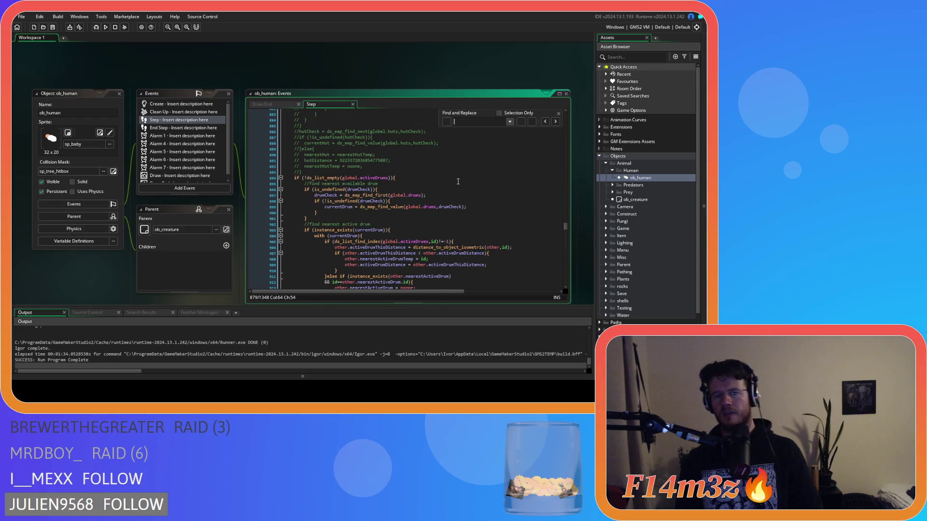
key(ctrl+f)
text(poinm)
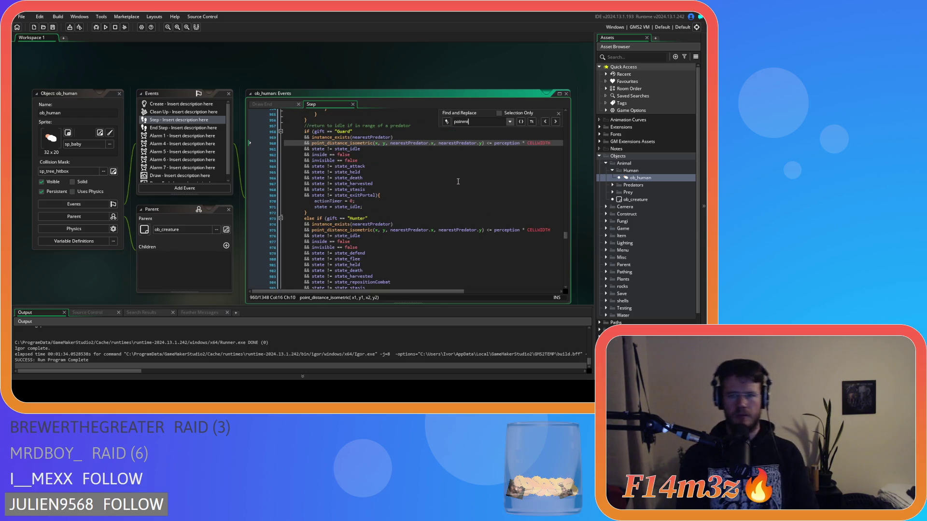
key(BackSpace)
text(t_distance)
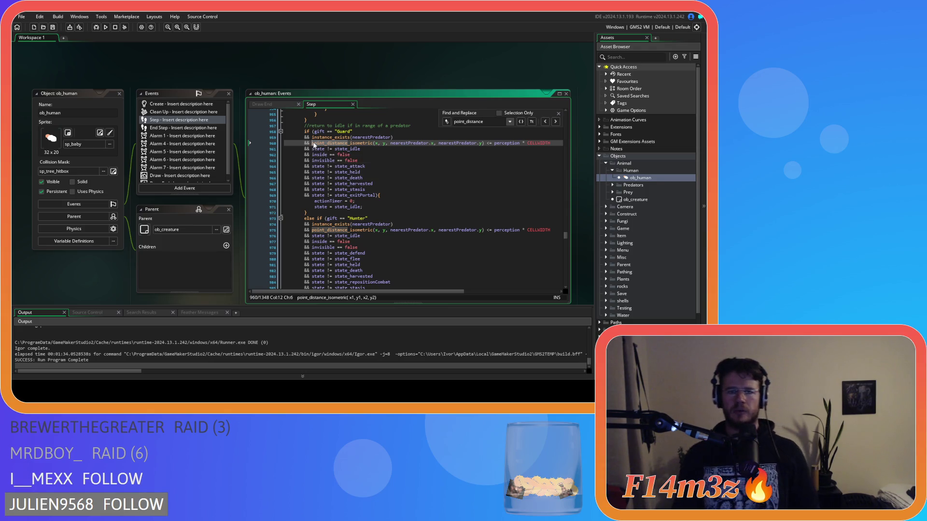
- Search for line 960's point_distance_isometric predator call, also found on line 975
drag(311, 143, 473, 148)
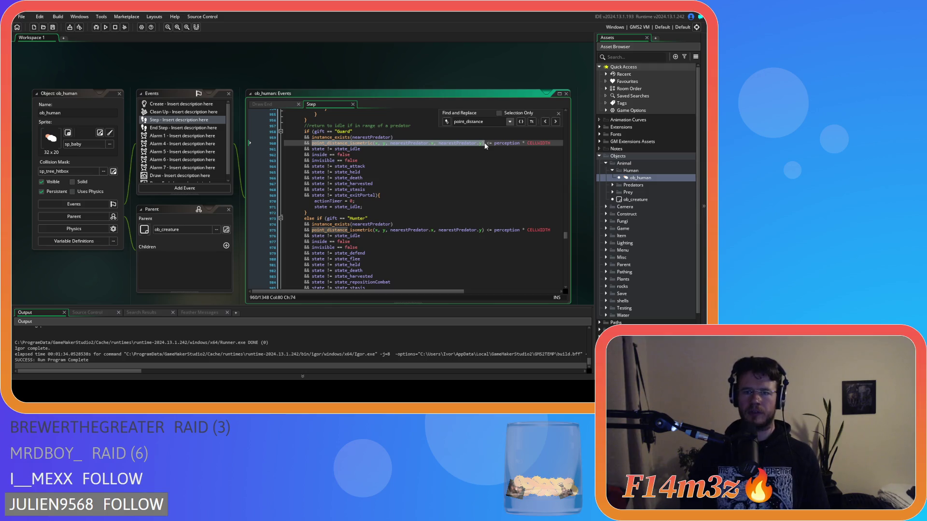
key(ctrl+f)
key(Return)
click(480, 143)
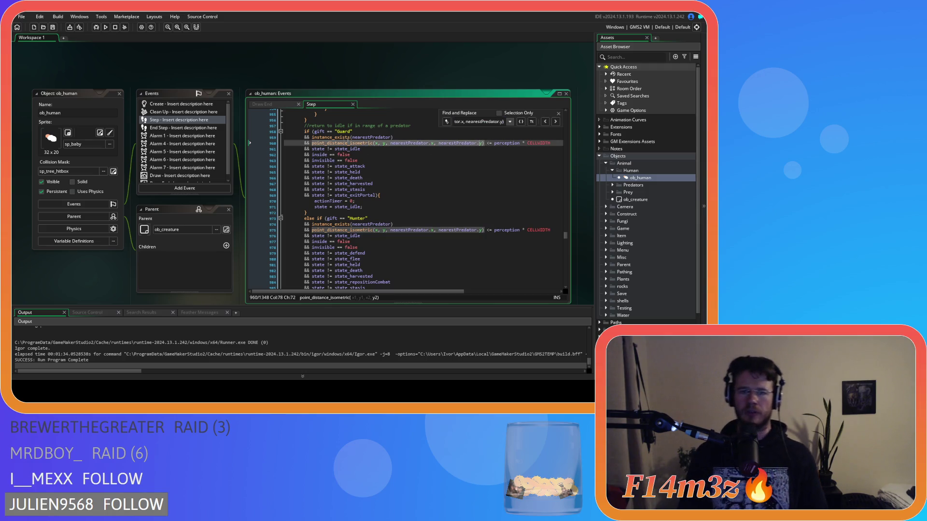
- Rewrite line 960's call as distance_to_object_isometric(id,nearestPredator)
drag(373, 143, 313, 144)
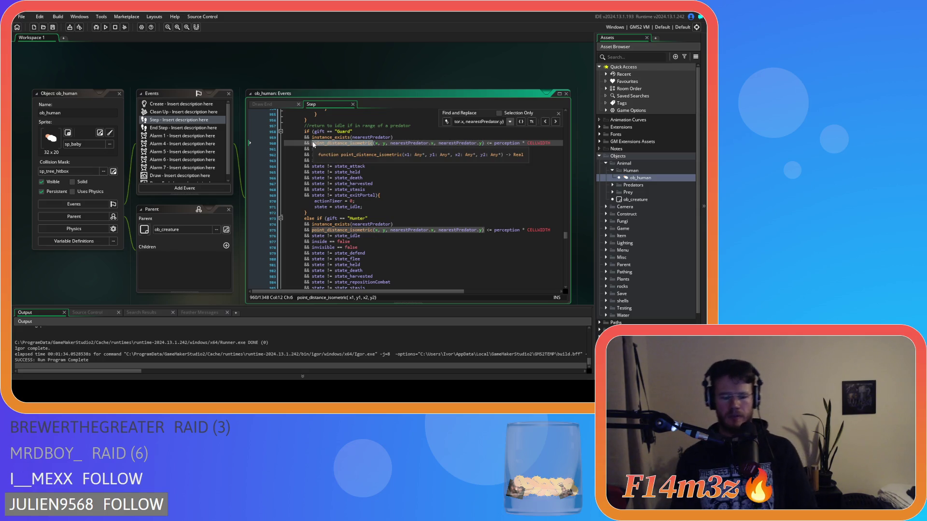
text(distance_to)
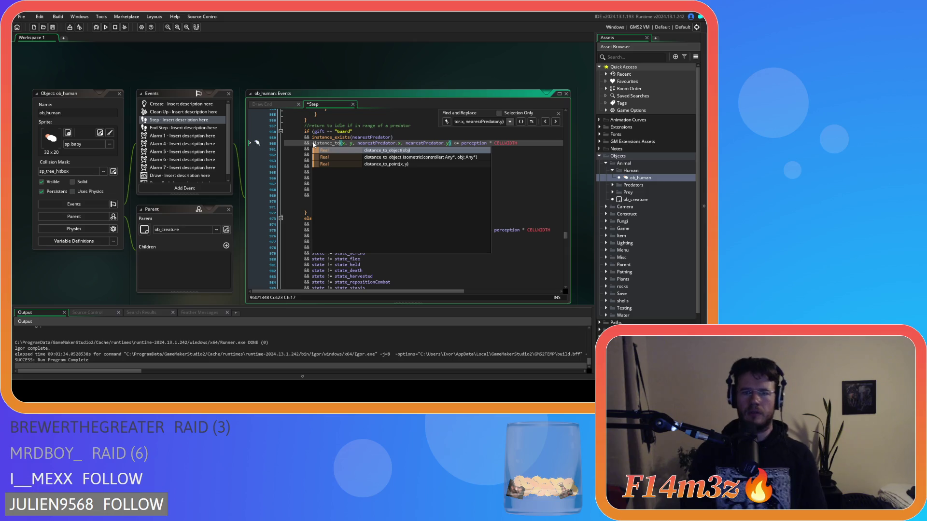
text(_object_i)
key(Return)
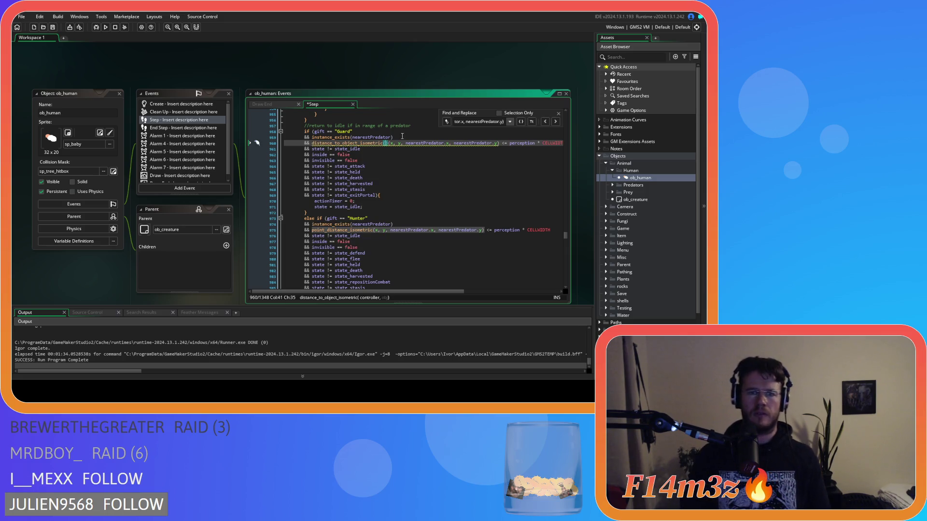
key(BackSpace)
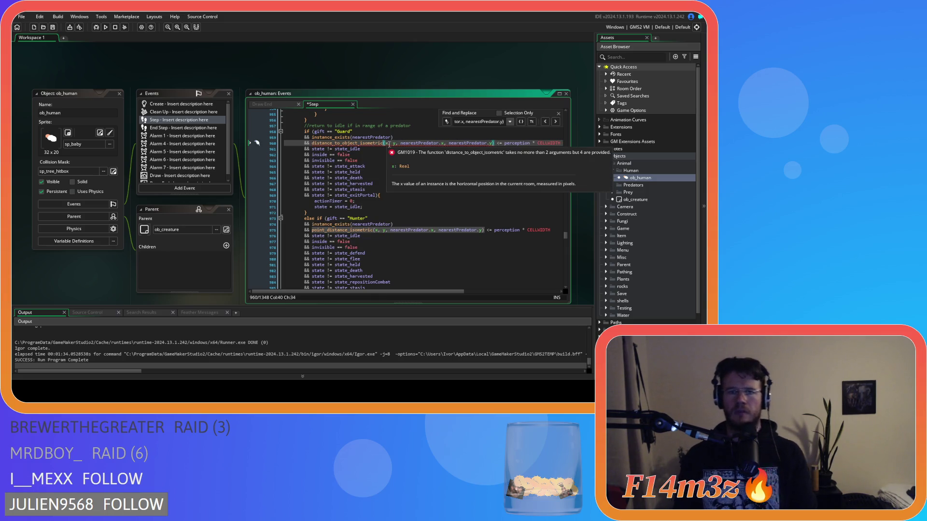
drag(386, 143, 396, 143)
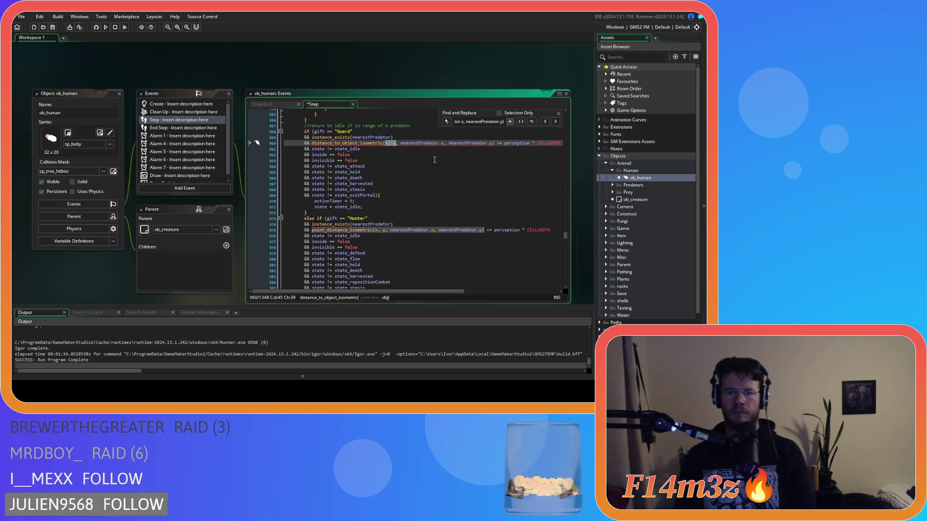
text(id,)
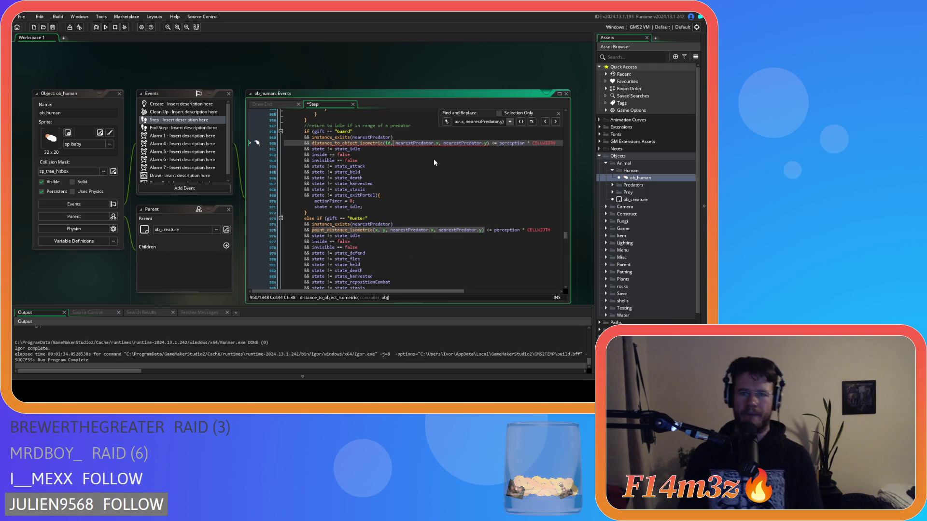
key(ctrl+Right)
key(Delete)
key(Delete)
key(Delete)
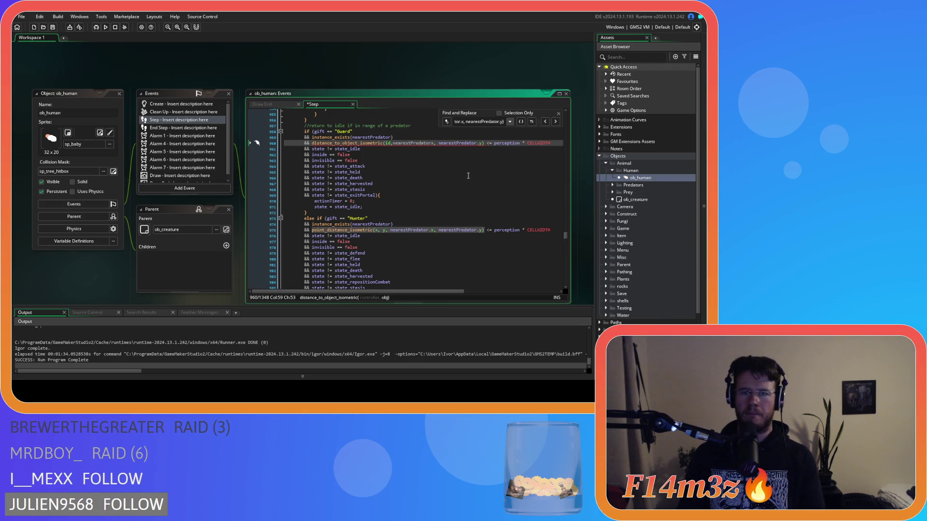
key(Delete)
key(Delete)
key(Delete)
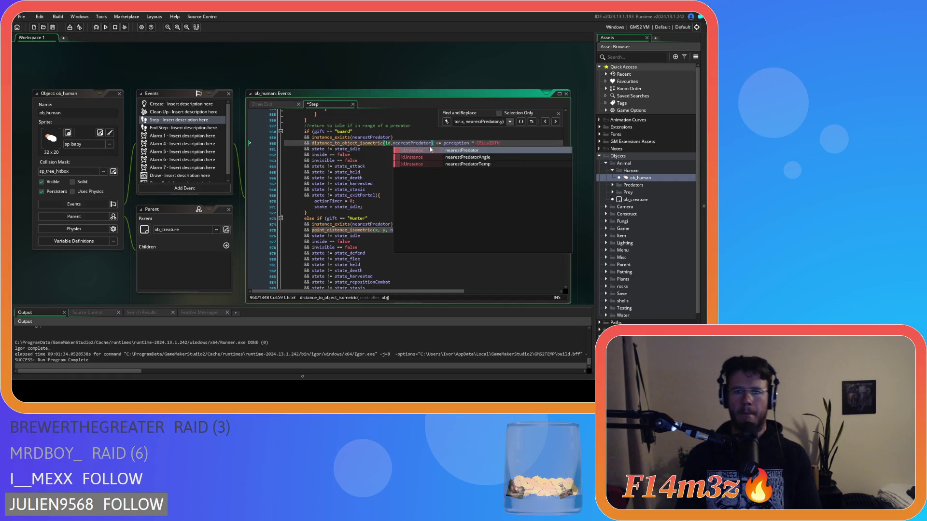
click(434, 144)
- Copy the new call and paste it into the Replace field
drag(435, 143, 313, 145)
key(ctrl+c)
click(446, 122)
click(473, 130)
key(ctrl+v)
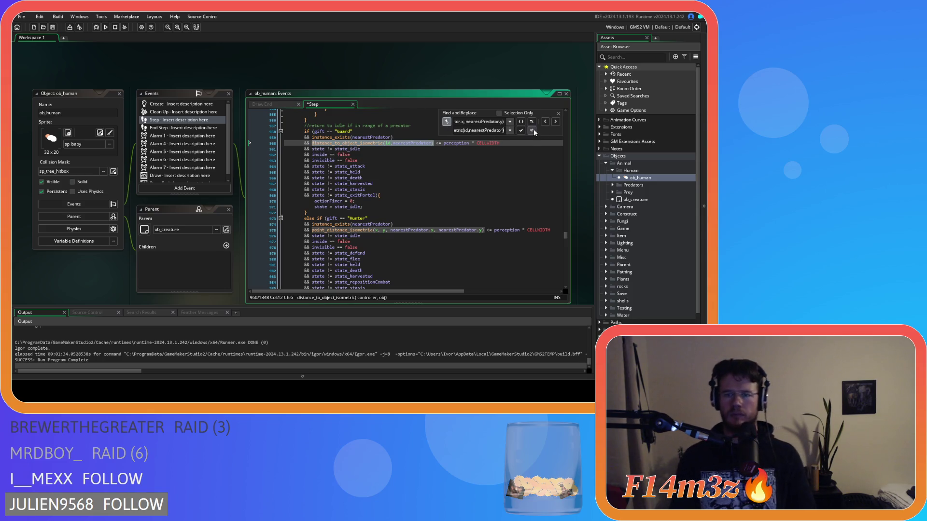
- Step through the point_distance_isometric matches and replace the one on line 1202
click(555, 122)
click(556, 121)
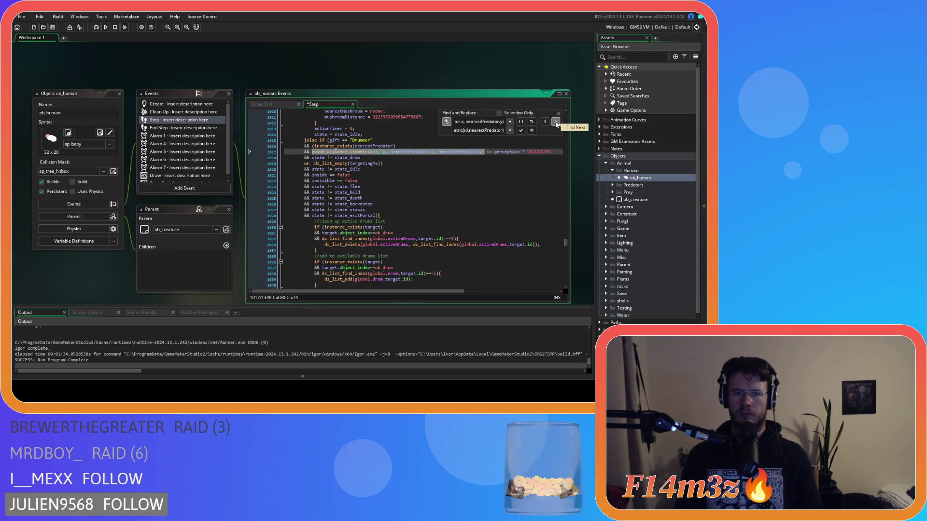
click(556, 121)
click(556, 122)
click(555, 122)
click(556, 121)
click(555, 122)
click(556, 121)
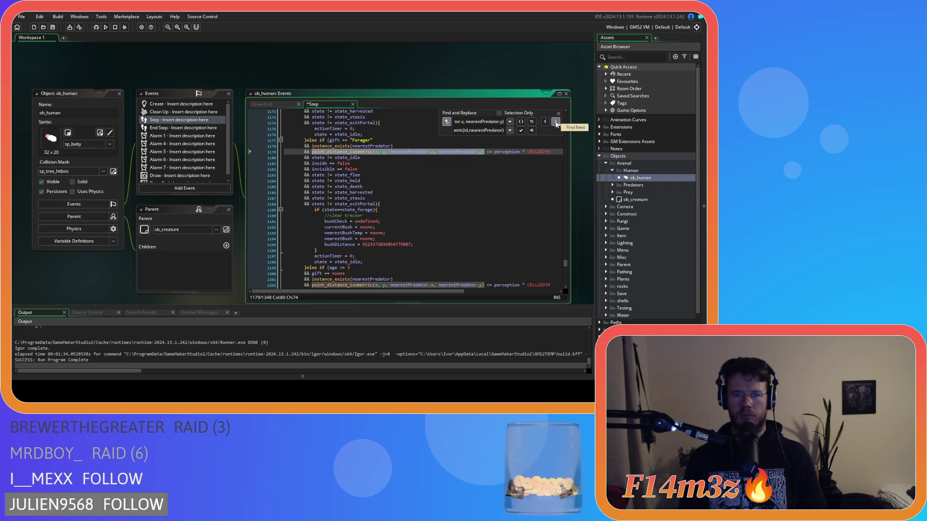
click(555, 122)
scroll(515, 187, down, 7)
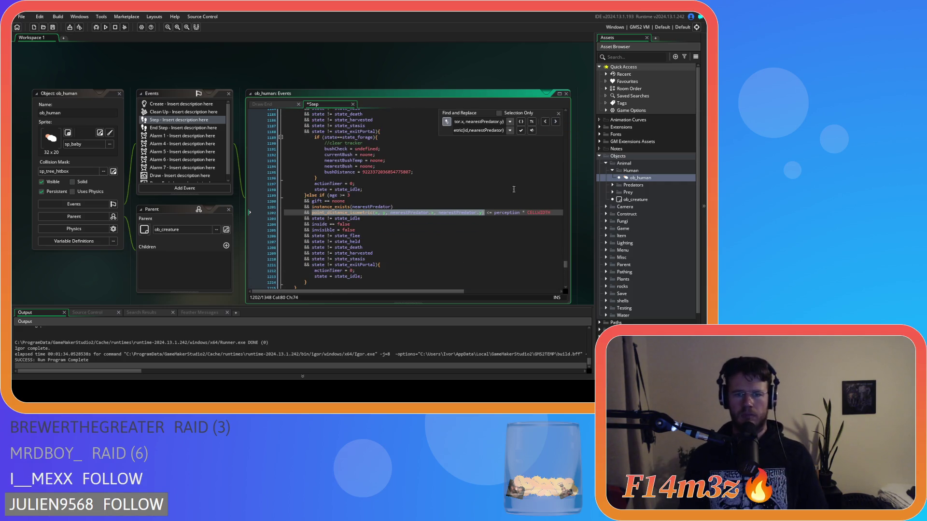
click(556, 122)
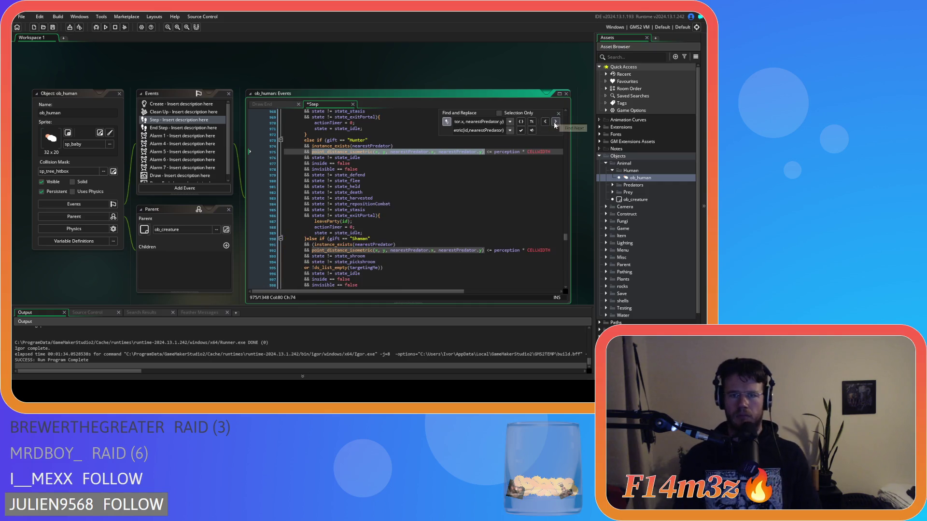
- Close the search, review the edited check near line 1202, and reopen Find
scroll(530, 173, up, 4)
scroll(531, 172, up, 2)
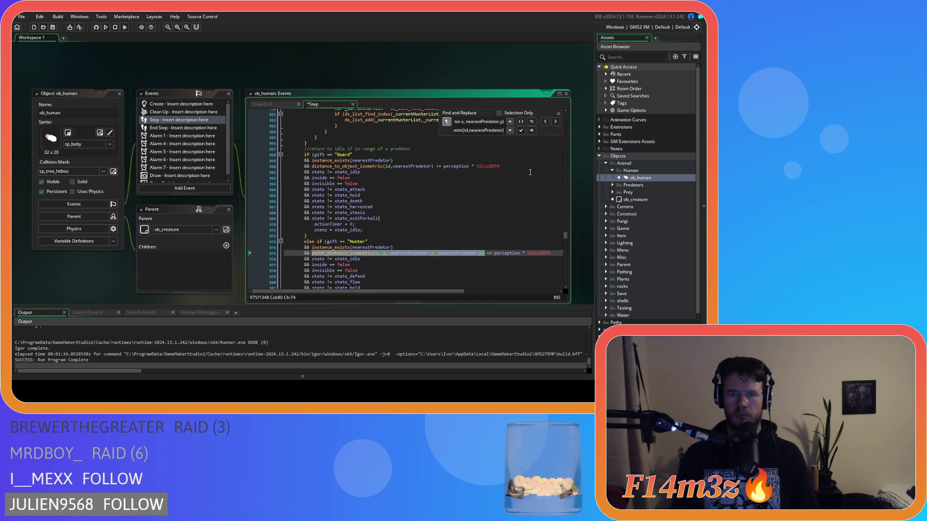
key(Return)
click(559, 114)
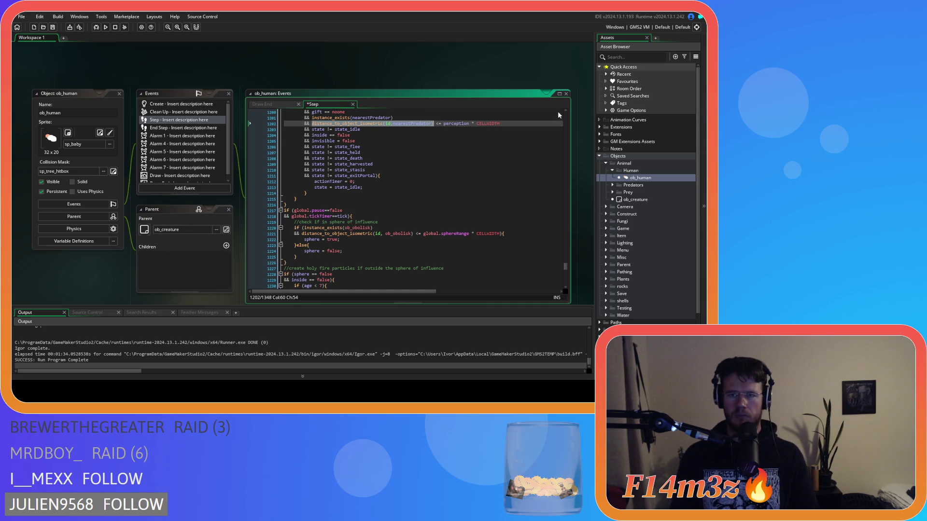
click(432, 152)
scroll(437, 152, up, 4)
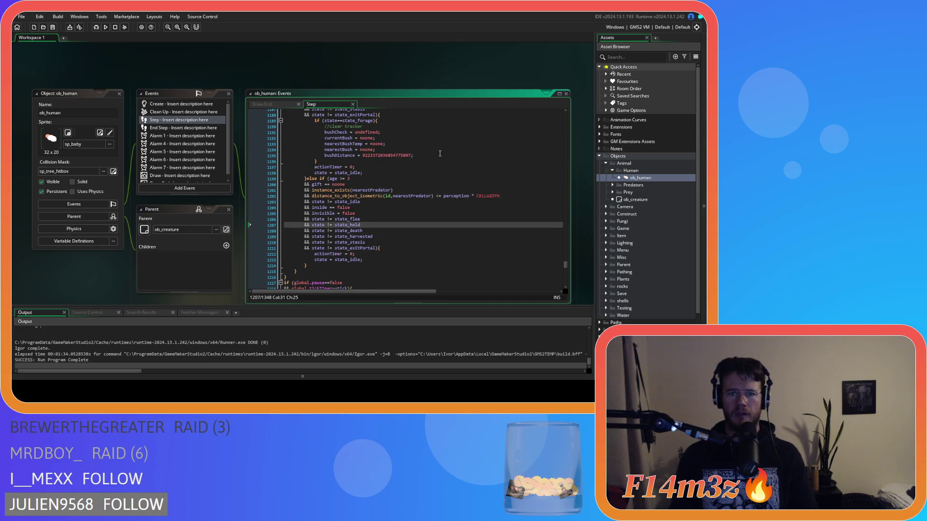
key(ctrl+f)
- Search for point_distance and select the point_distance_isometric call on line 190
text(point)
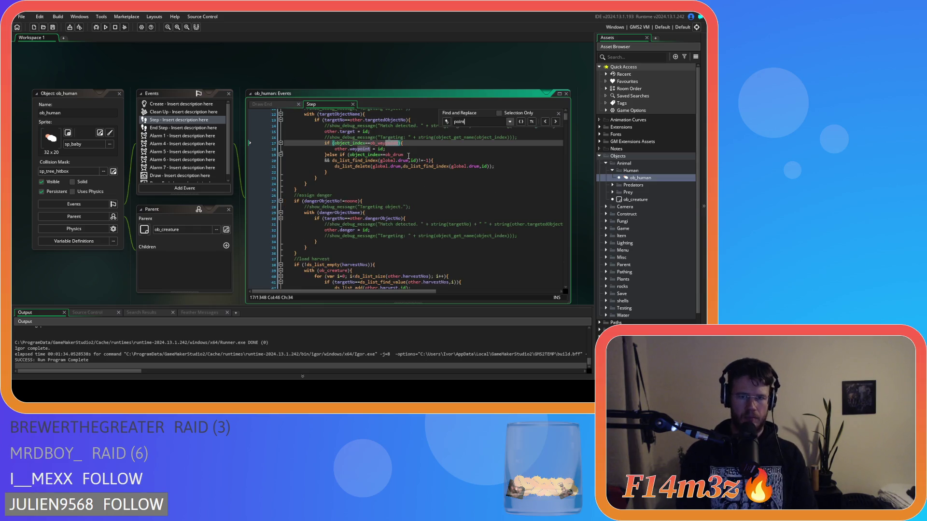
text(_distance)
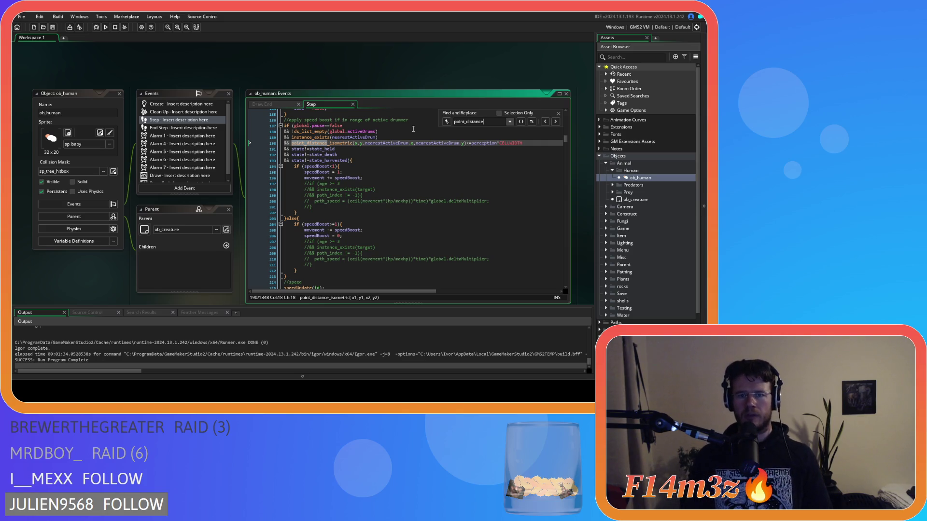
click(415, 122)
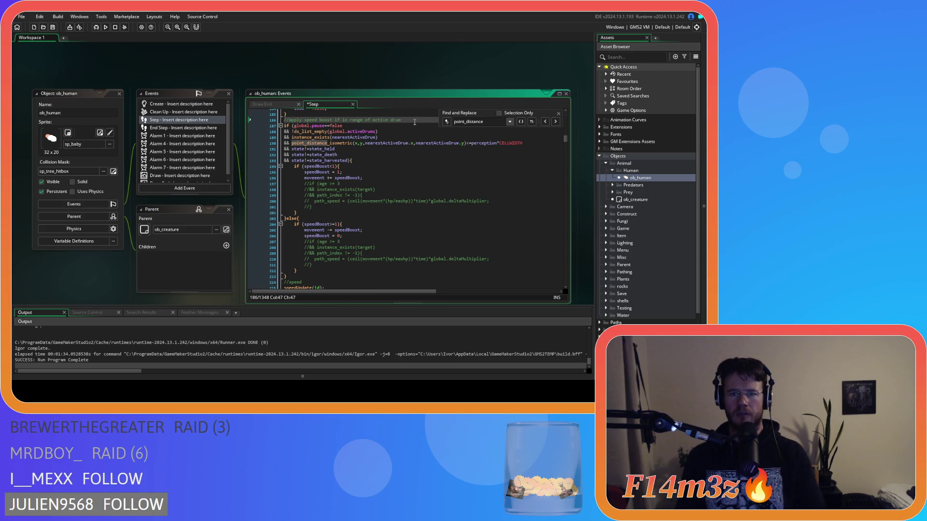
drag(465, 144, 310, 150)
click(333, 143)
double_click(333, 144)
- Change line 190's call to distance_to_object_isometric(id,nearestActiveDrum)
text(distance_to)
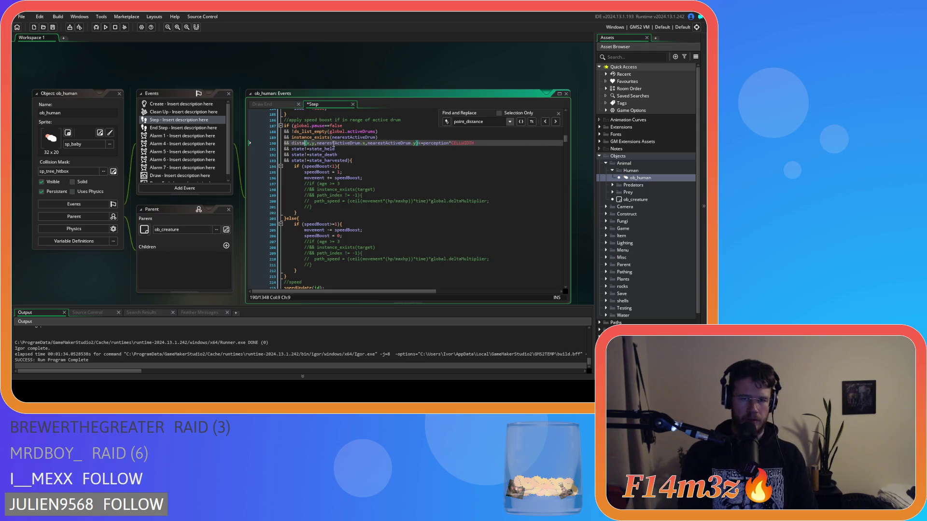
key(Return)
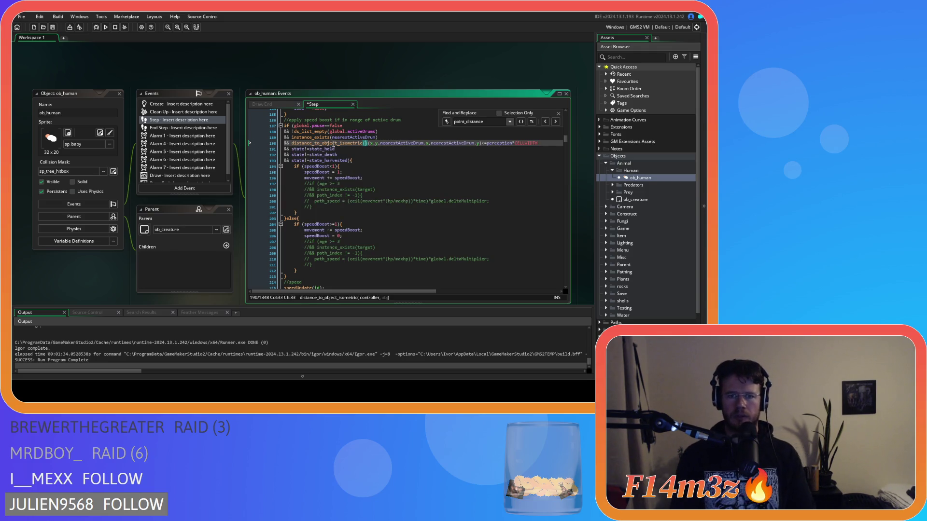
drag(365, 142, 372, 143)
text(id,)
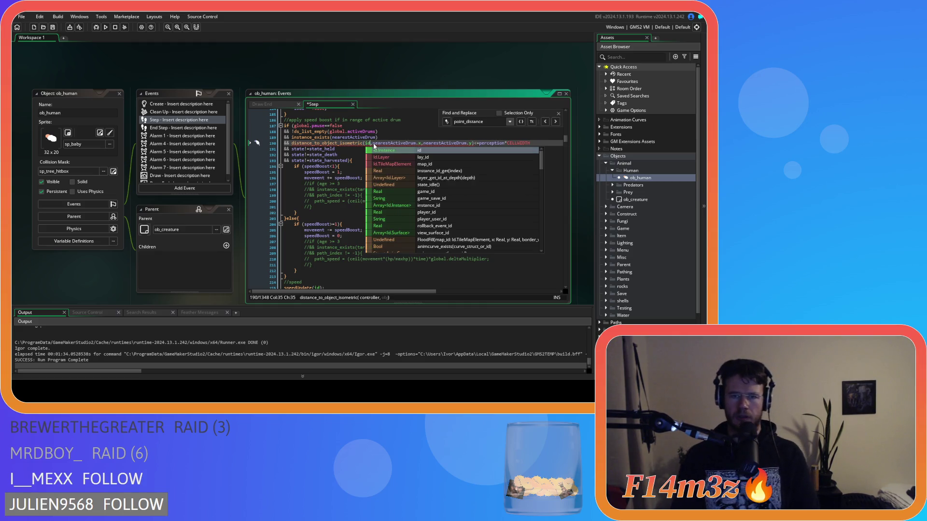
drag(414, 142, 468, 143)
key(BackSpace)
click(493, 142)
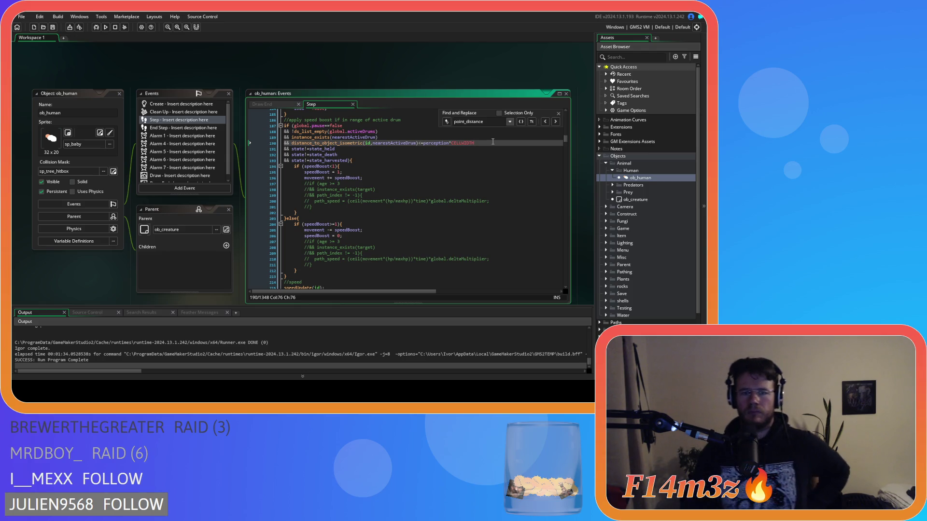
click(384, 259)
scroll(375, 179, down, 3)
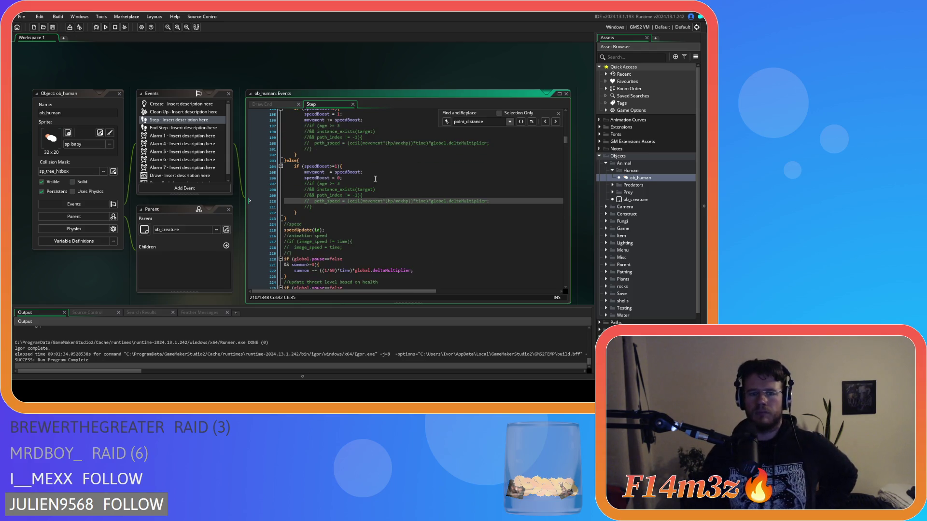
- Step through the point_distance matches to the one on line 424
click(555, 122)
click(556, 122)
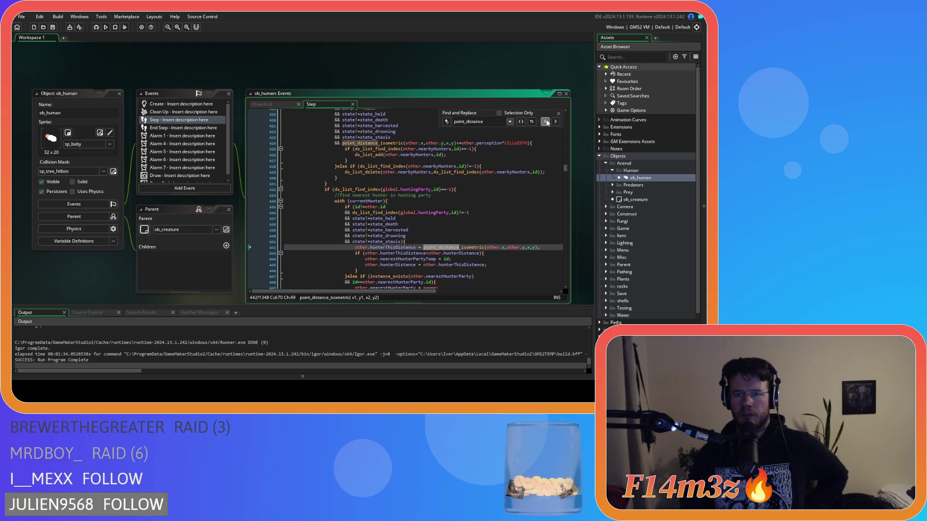
click(545, 122)
click(545, 121)
click(546, 122)
click(545, 122)
click(545, 122)
click(546, 122)
- Select the point_distance_isometric call on line 424
scroll(519, 154, up, 2)
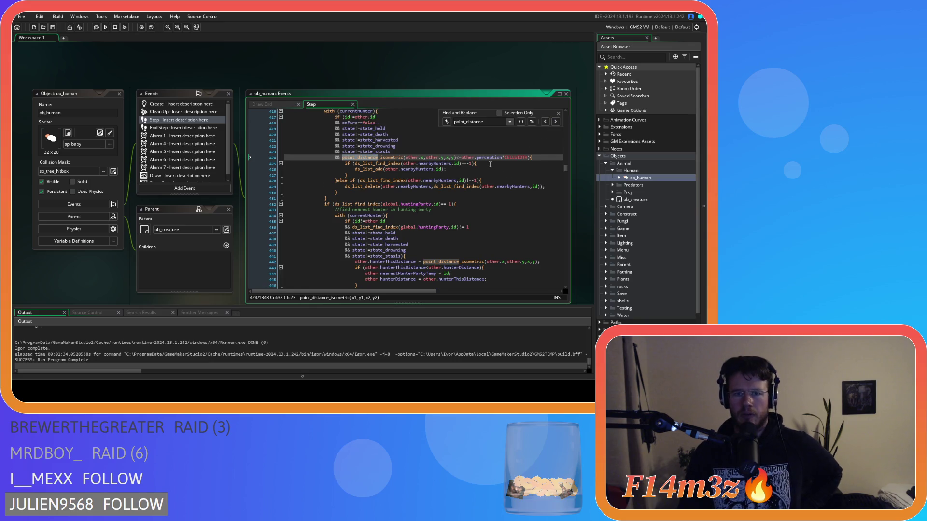
scroll(431, 211, up, 1)
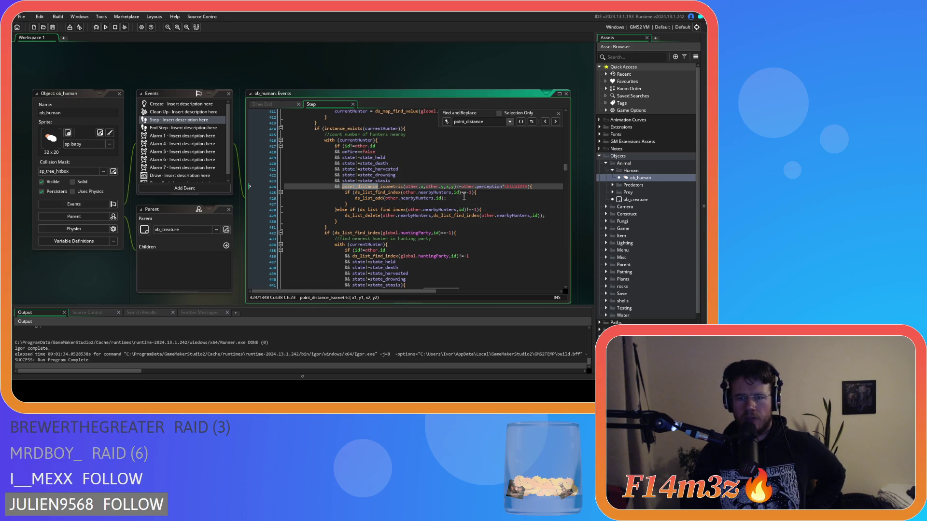
scroll(551, 138, down, 3)
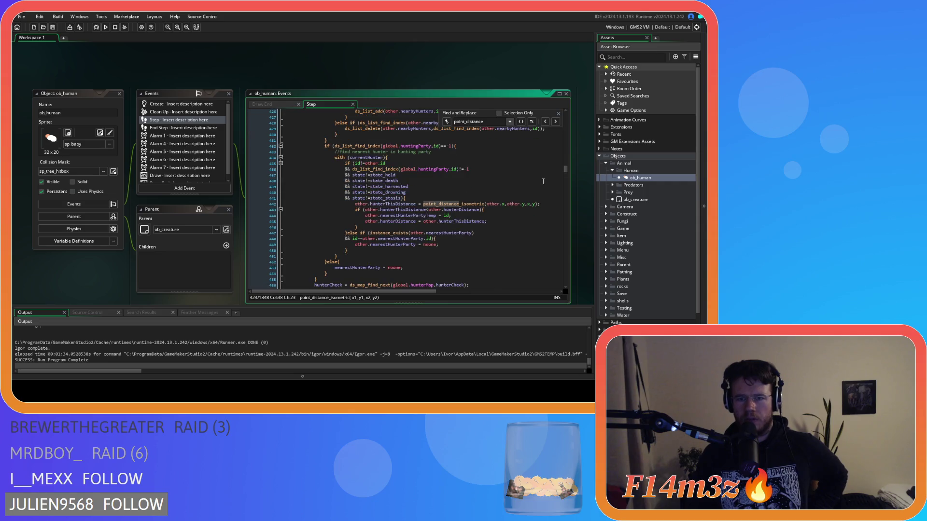
scroll(532, 188, up, 2)
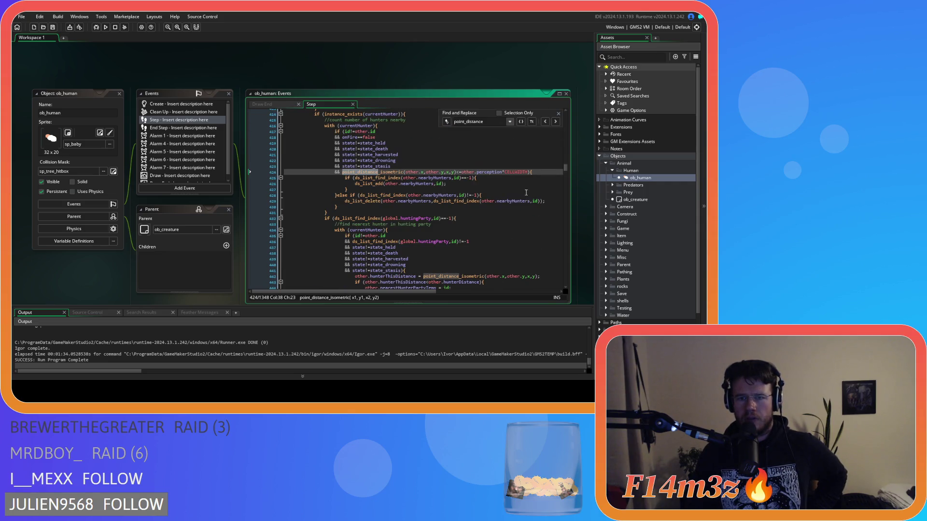
scroll(451, 189, down, 1)
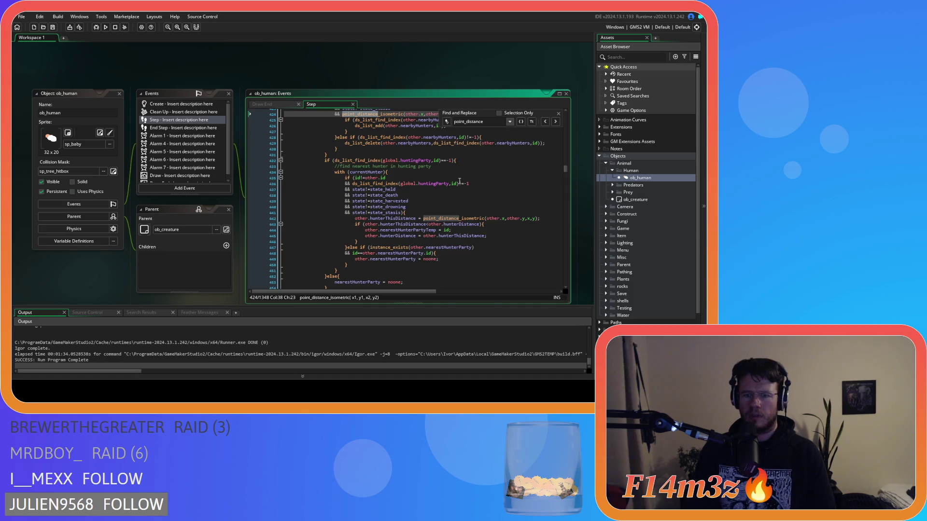
drag(456, 157, 347, 162)
- Search for copies of line 424's call and place the caret inside it
key(ctrl+f)
click(397, 157)
click(406, 157)
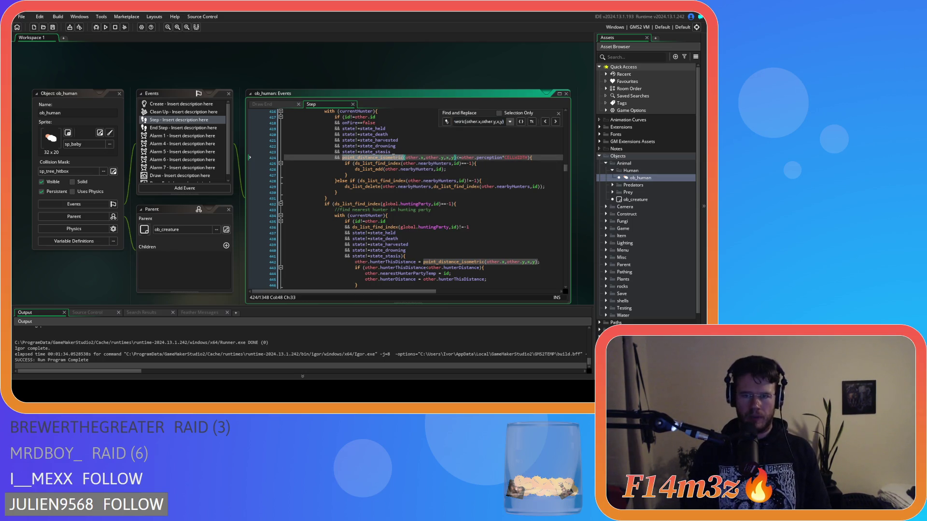
scroll(437, 180, up, 15)
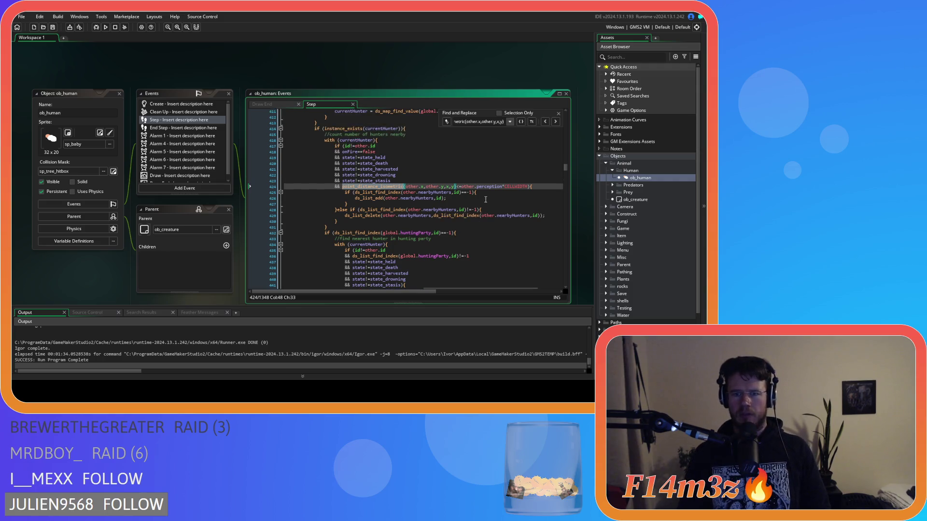
scroll(507, 226, up, 5)
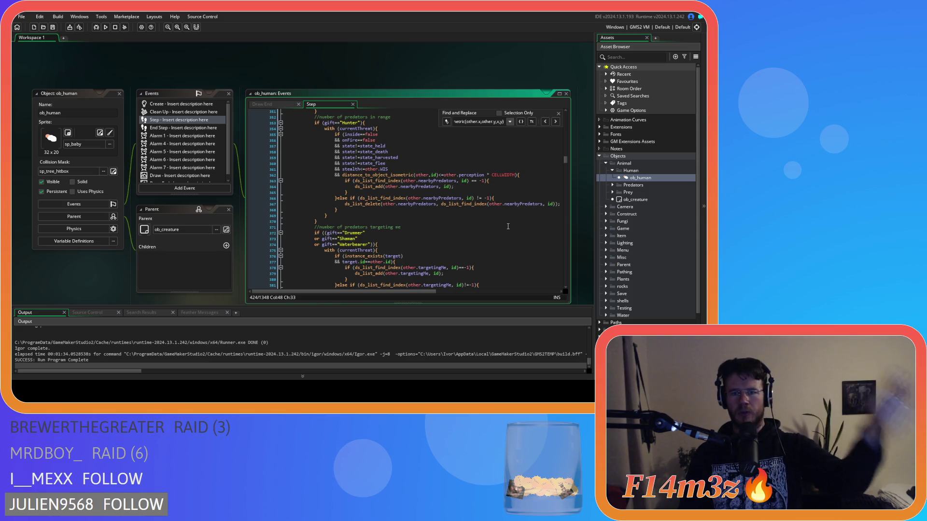
scroll(508, 226, down, 10)
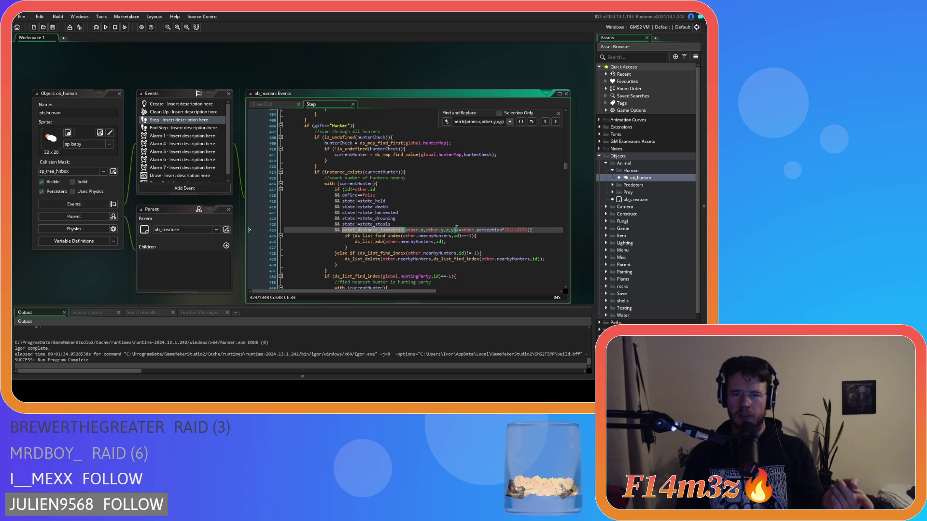
mouse_move(406, 232)
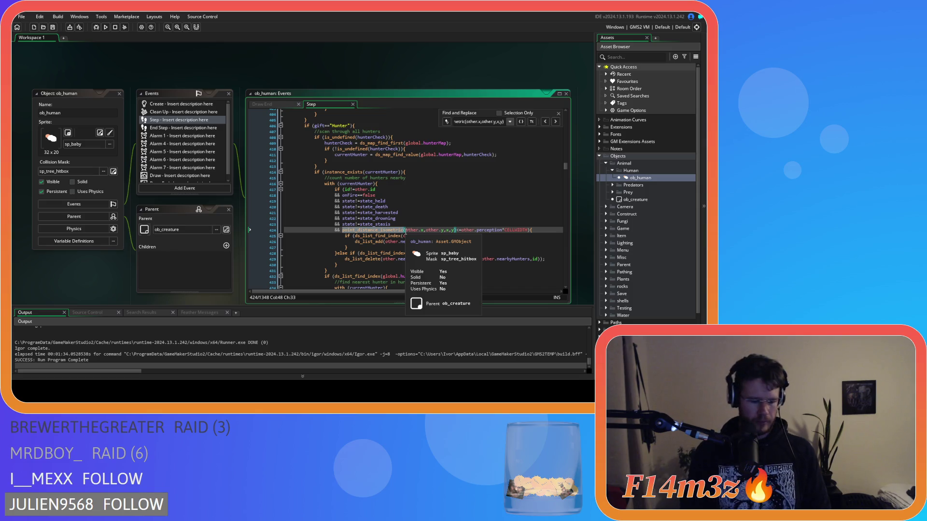
- Change line 424's call to distance_to_object_isometric(other,id)
text(distance_)
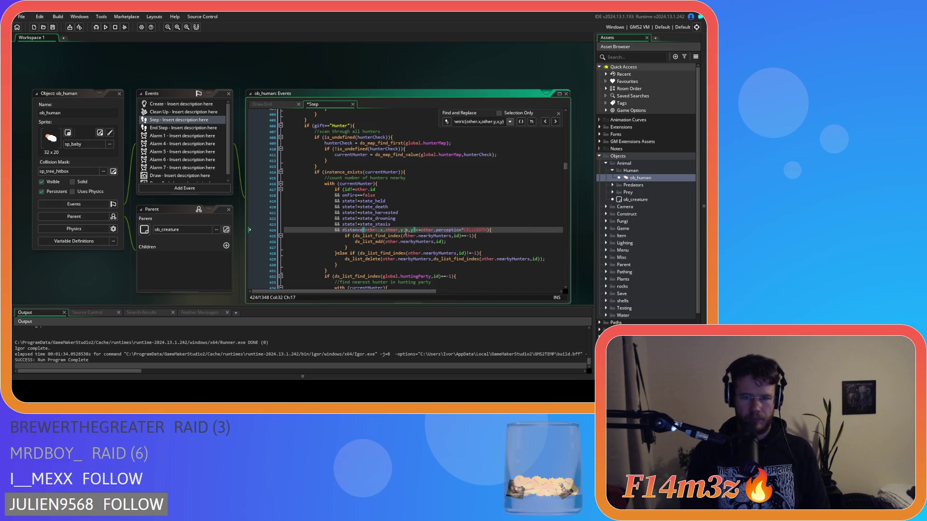
key(Down)
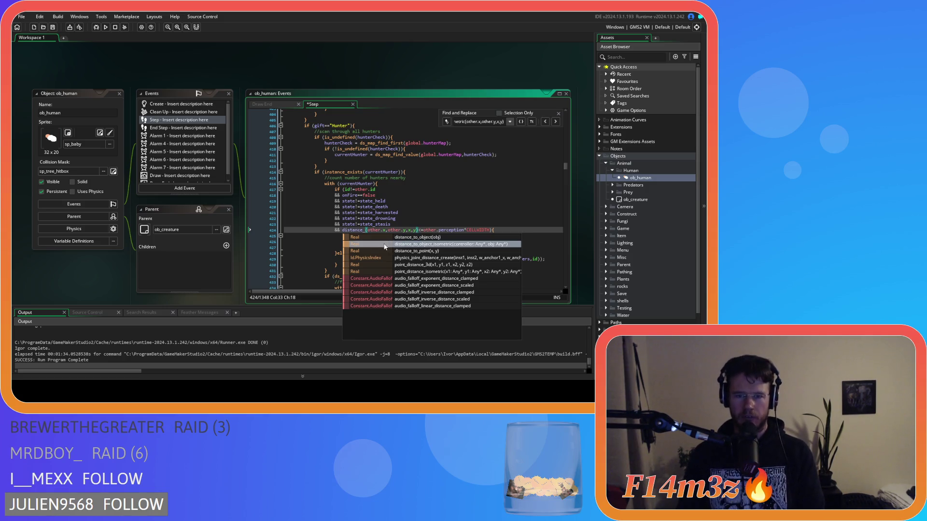
key(Return)
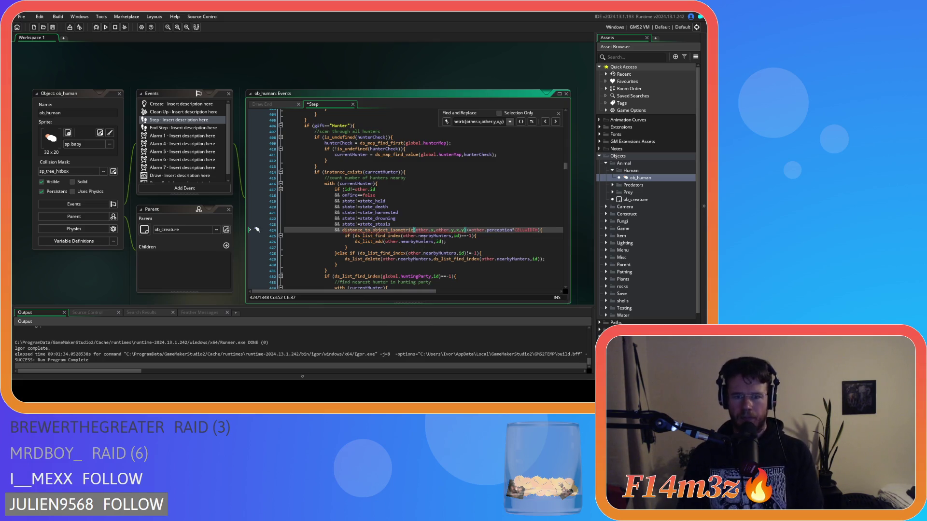
click(430, 230)
key(Delete)
key(Delete)
key(Delete)
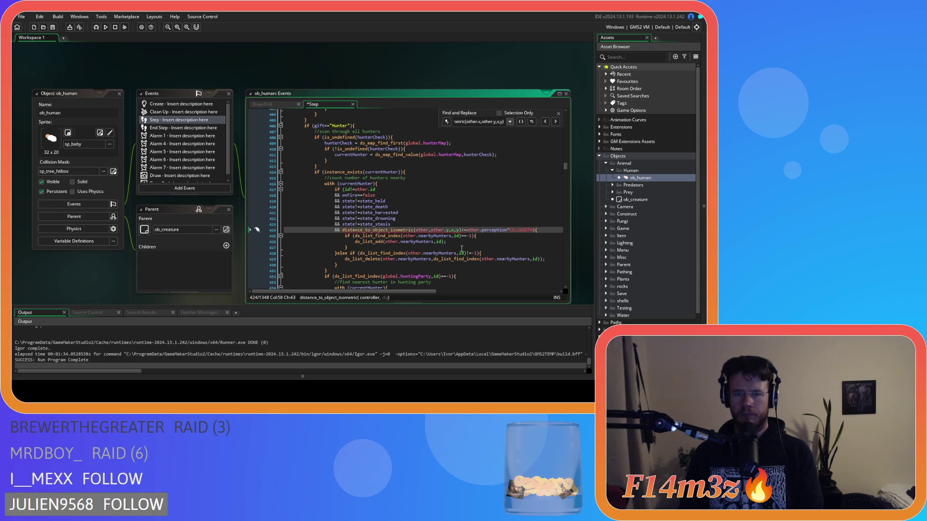
key(Delete)
key(Delete)
key(Delete)
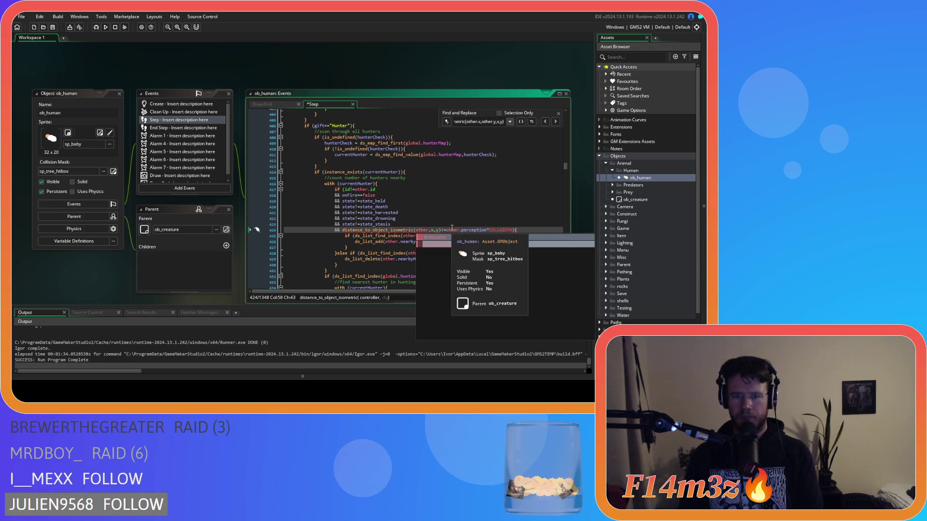
text(,)
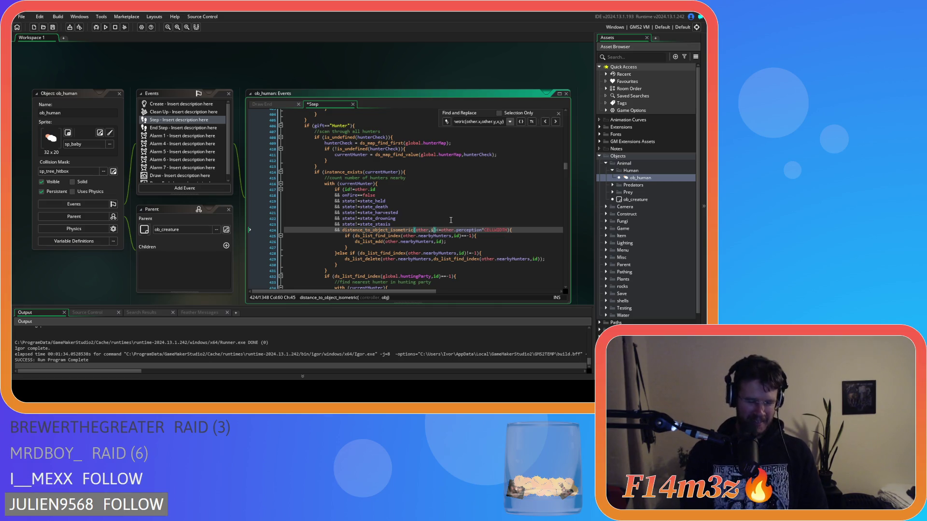
text(id)
click(521, 230)
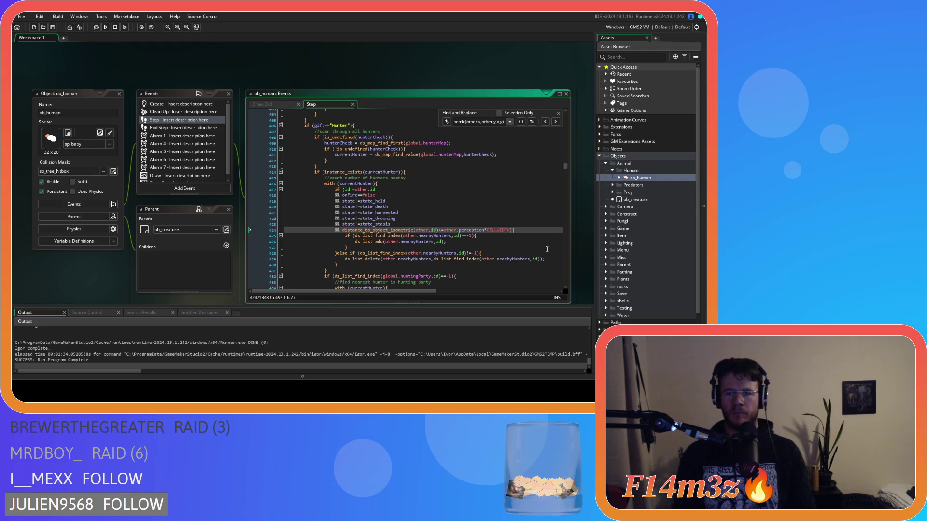
click(513, 235)
scroll(471, 233, down, 1)
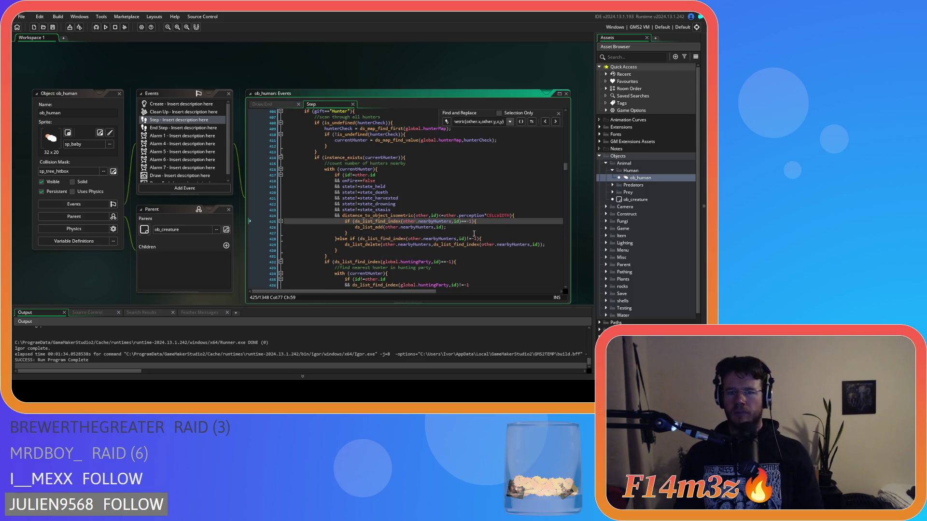
click(344, 215)
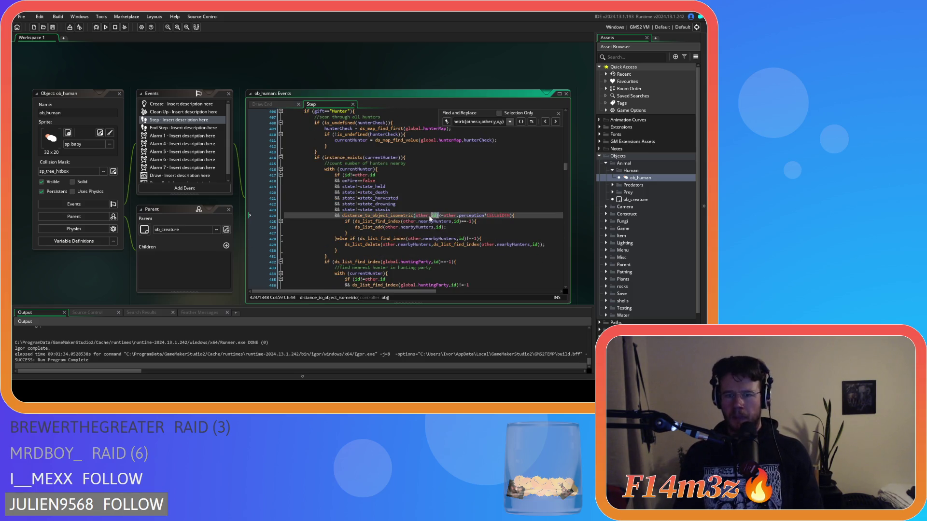
- Replace the point_distance_isometric match on line 500 with the new call
click(446, 121)
click(556, 121)
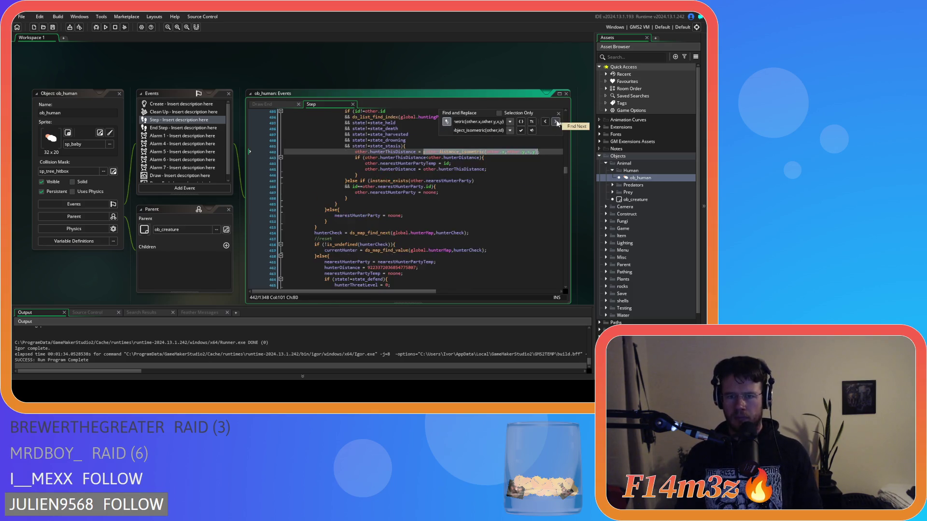
click(556, 121)
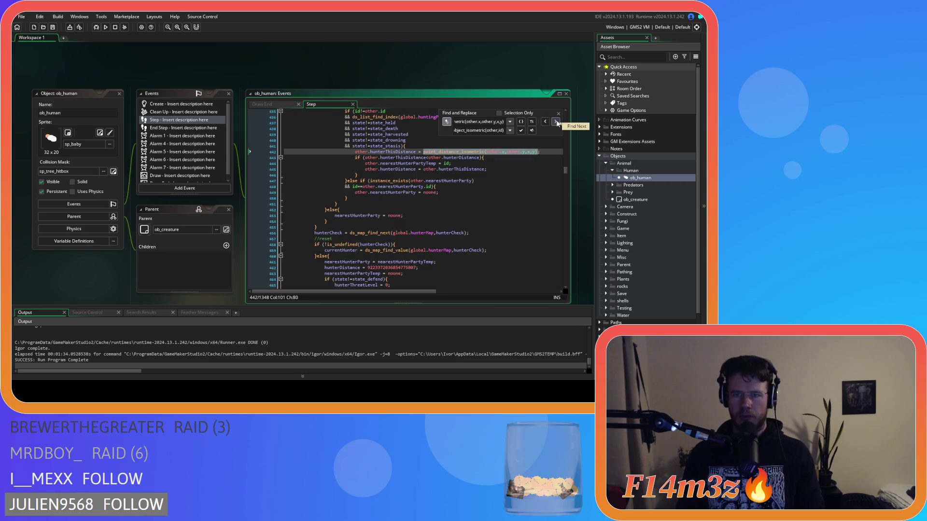
click(532, 131)
click(532, 131)
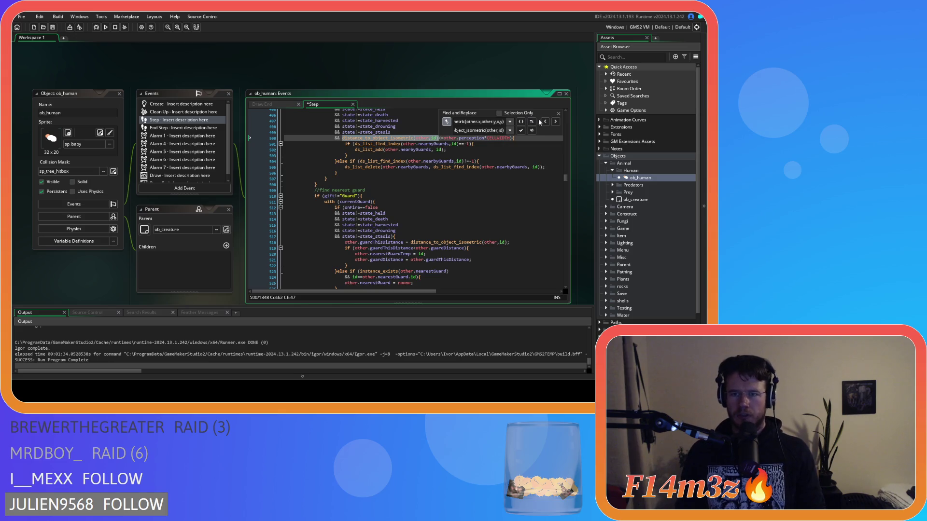
click(559, 113)
click(382, 155)
- Search point_distance again and select the remaining call on line 589
key(ctrl+f)
text(point_distance)
scroll(396, 170, up, 2)
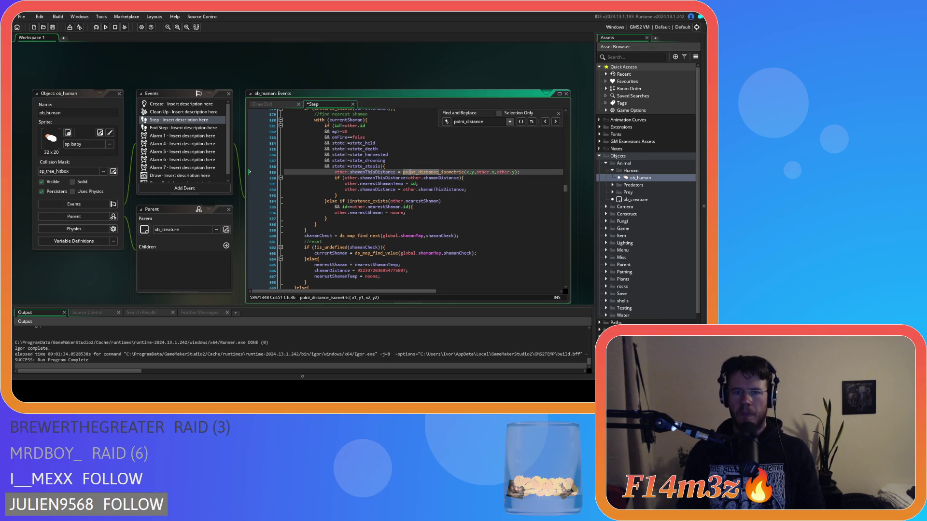
drag(403, 173, 519, 172)
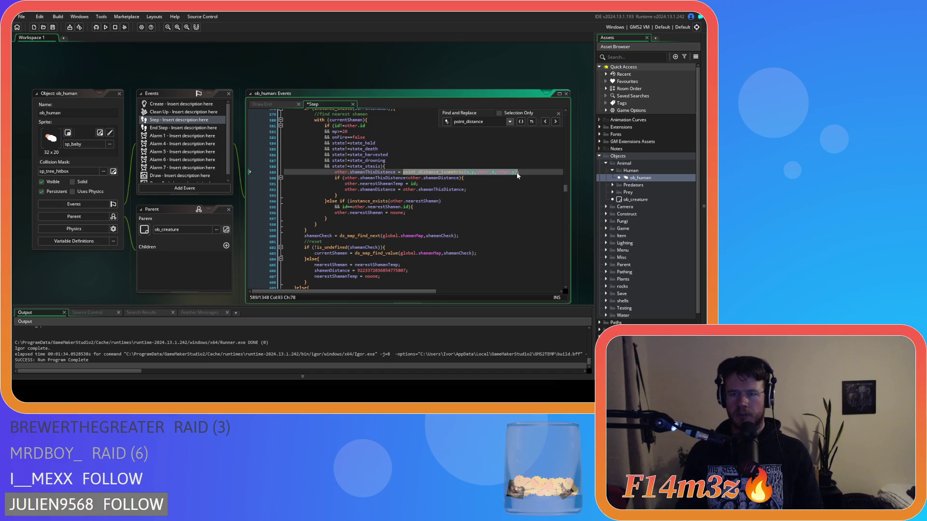
key(ctrl+f)
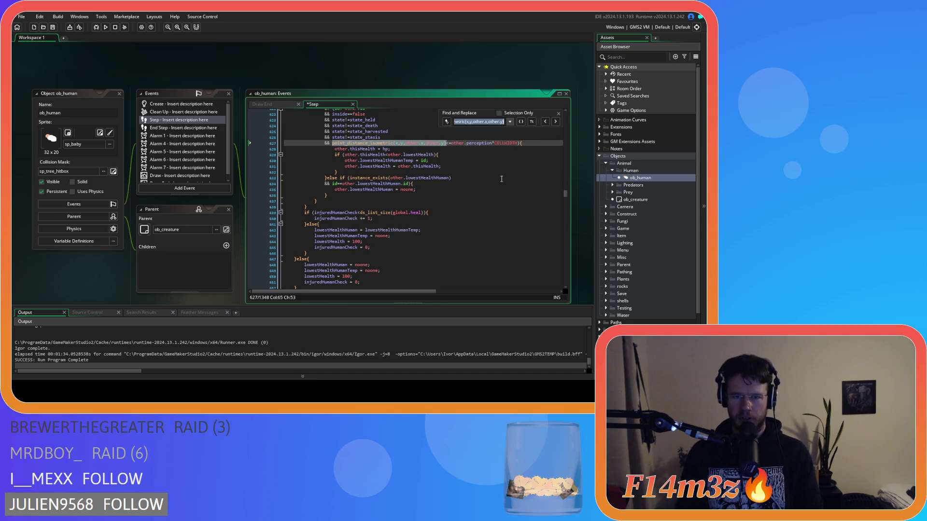
scroll(501, 179, up, 2)
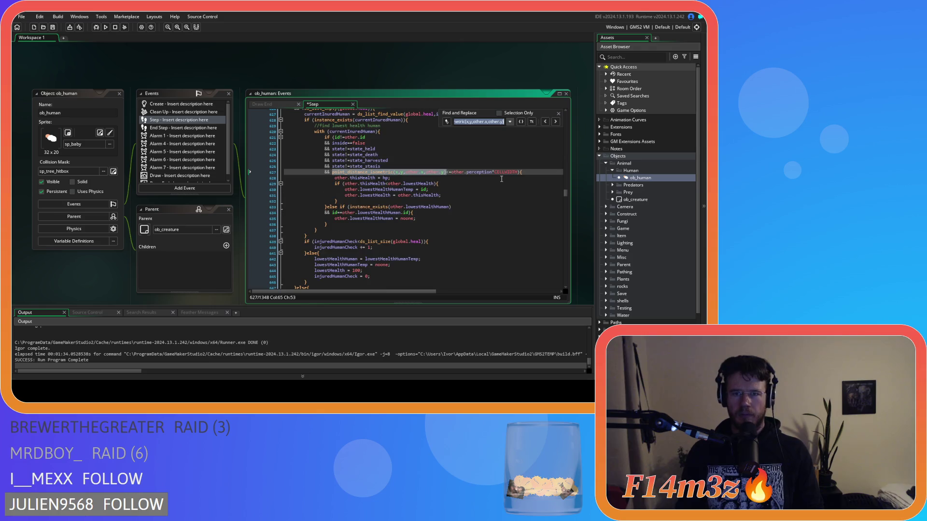
click(367, 173)
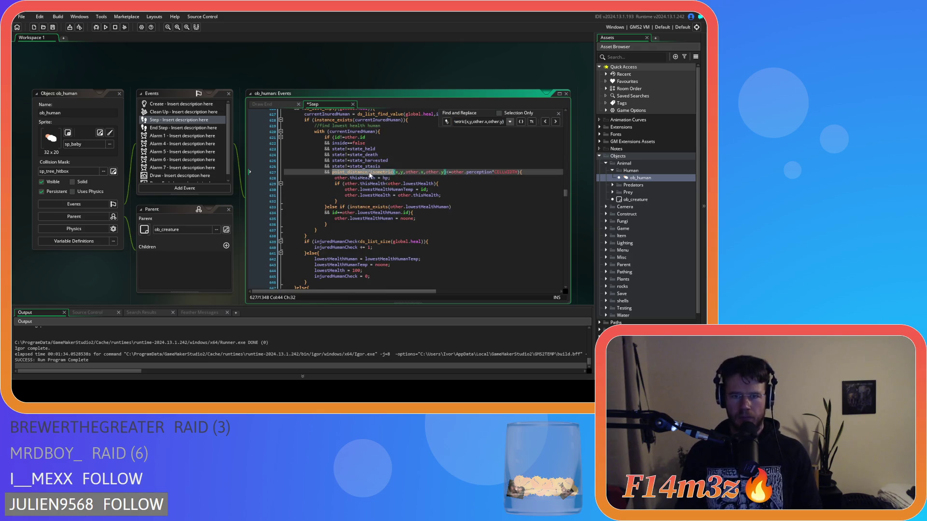
scroll(395, 178, up, 3)
- Replace All remaining old calls with distance_to_object_isometric(other,id) and confirm none remain
click(447, 122)
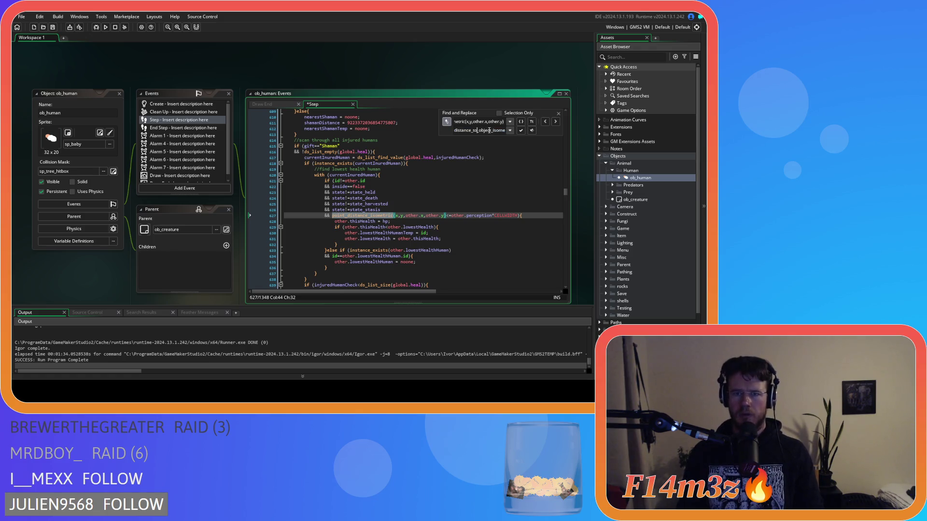
key(Up)
key(Up)
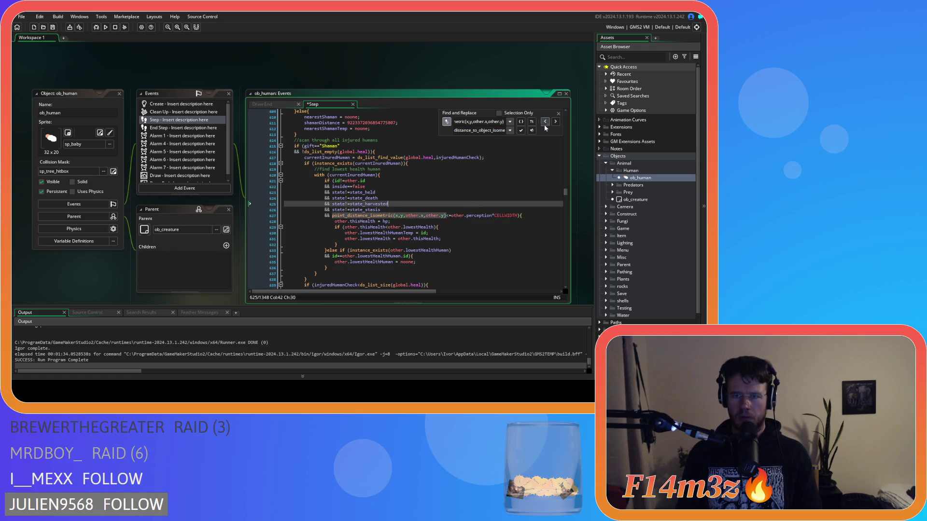
click(533, 132)
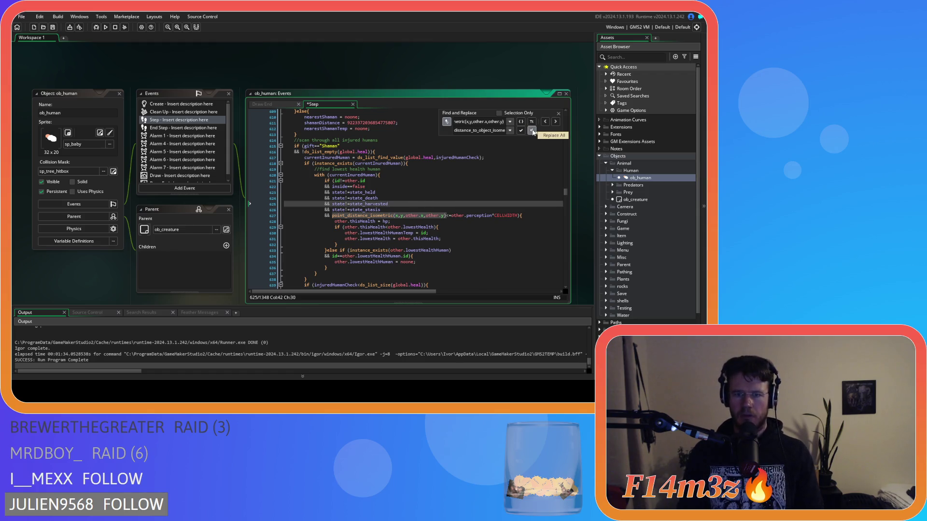
key(ctrl+f)
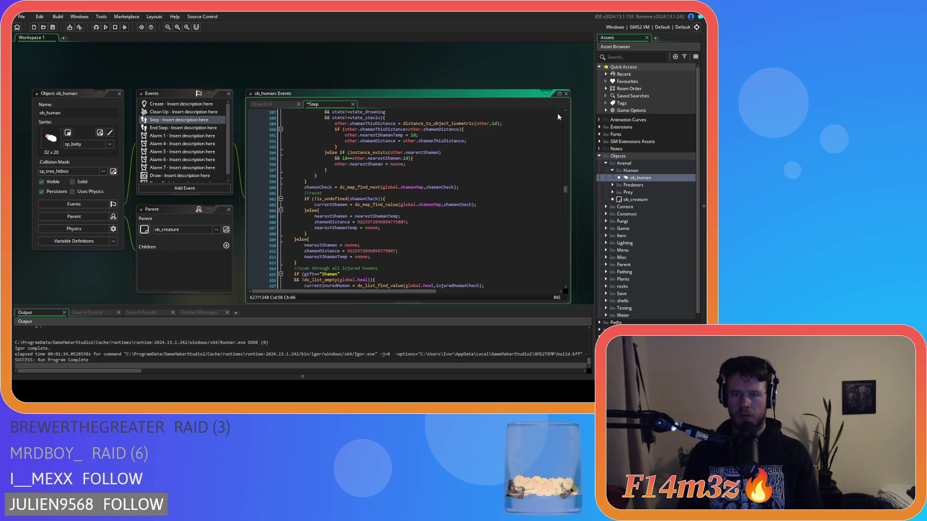
text(p)
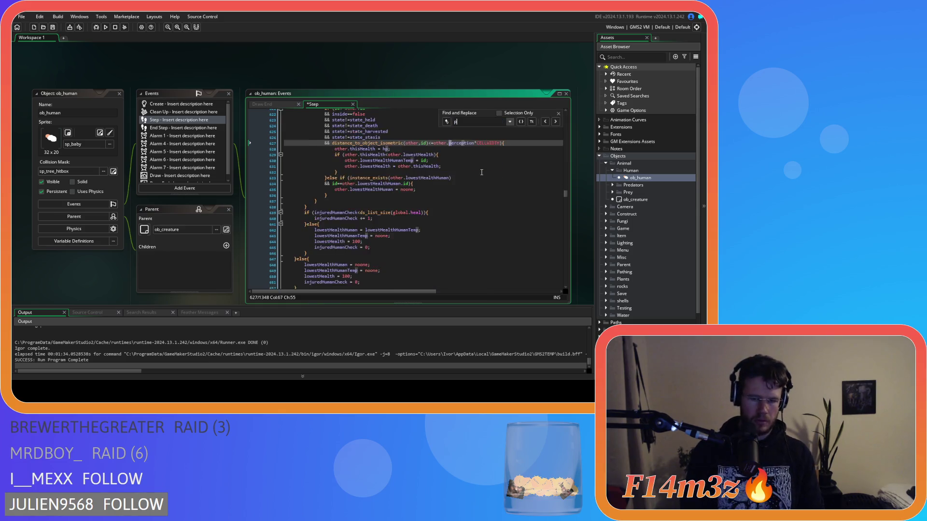
text(oint_distance)
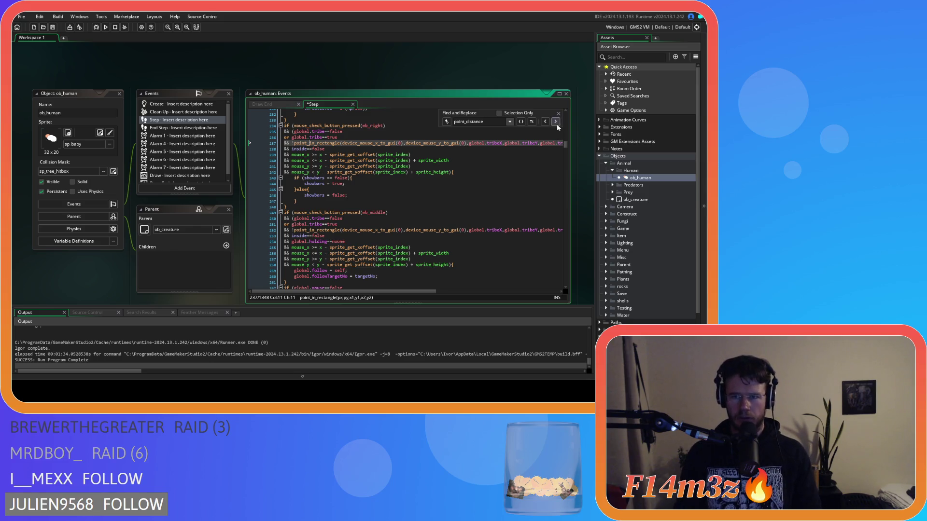
click(558, 113)
click(469, 186)
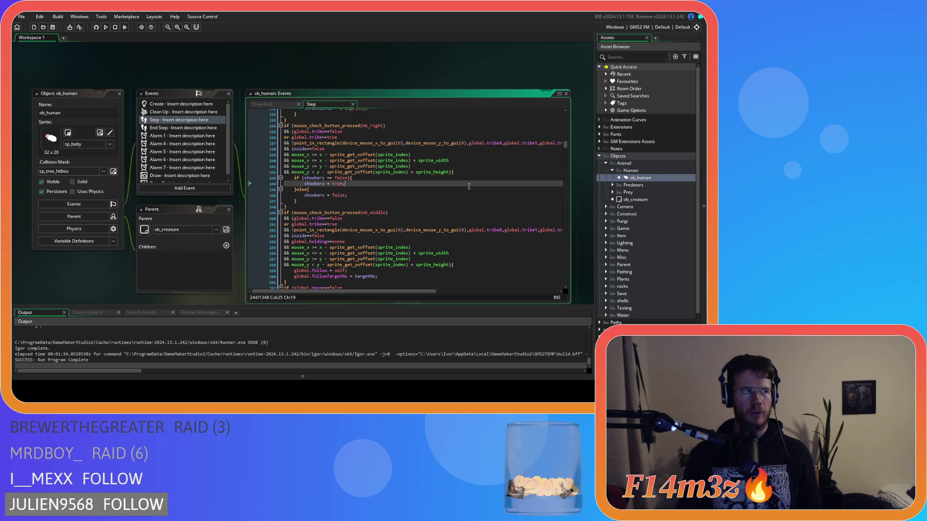
- Expand Scripts > Functions in the Asset Browser and open distance_to_object_isometric
click(613, 186)
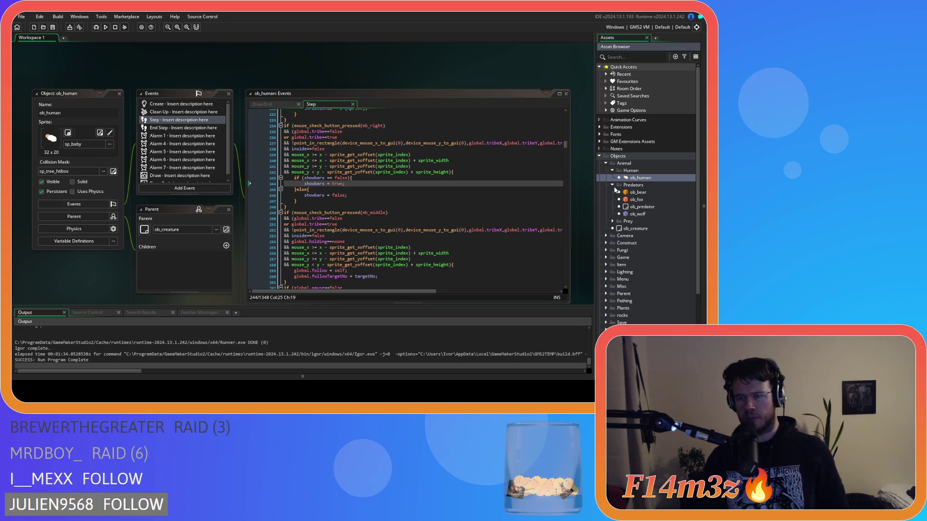
click(612, 221)
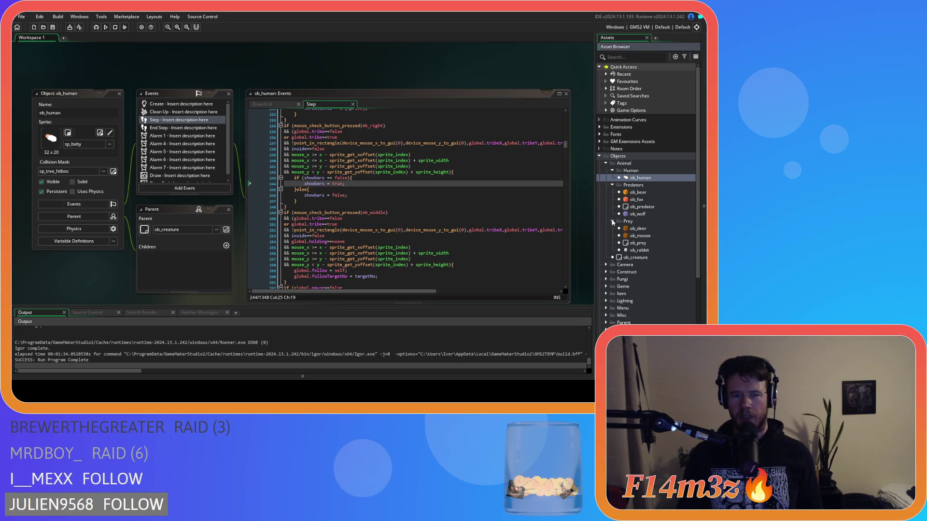
click(428, 186)
scroll(660, 273, down, 5)
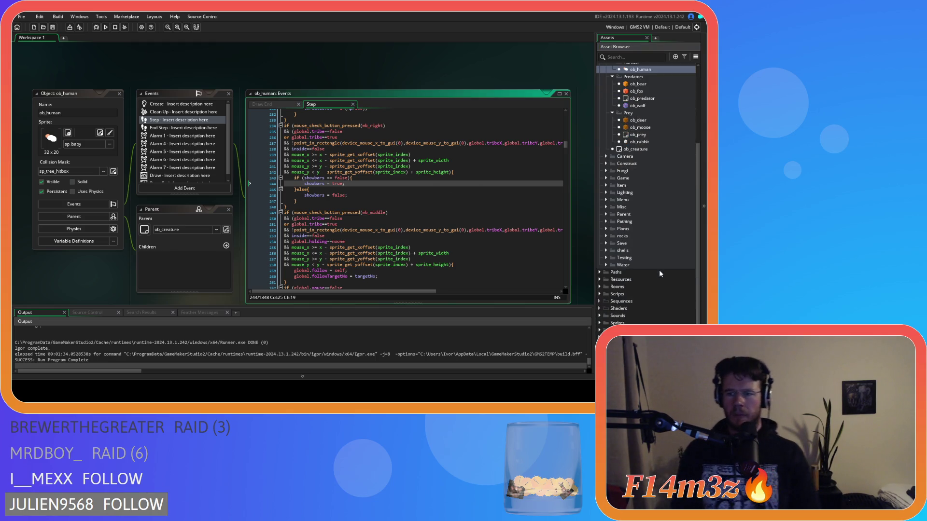
double_click(603, 293)
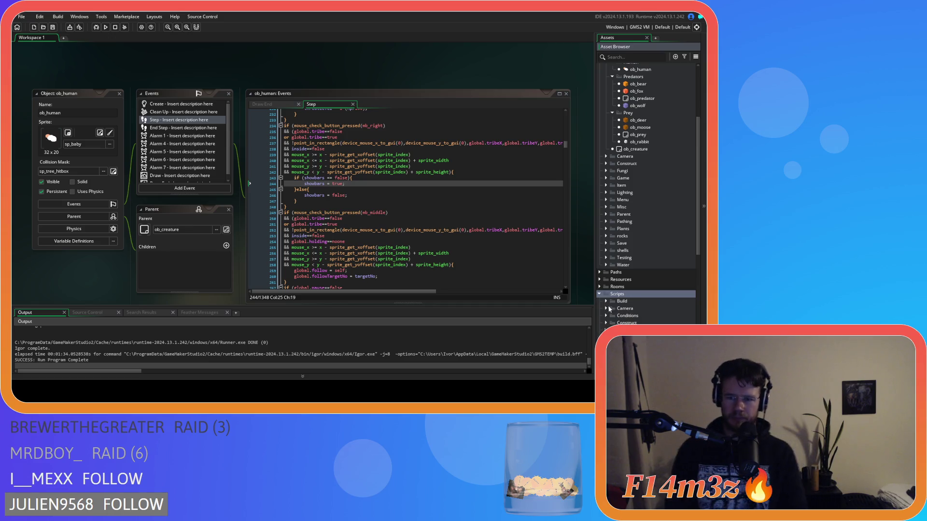
scroll(613, 316, down, 3)
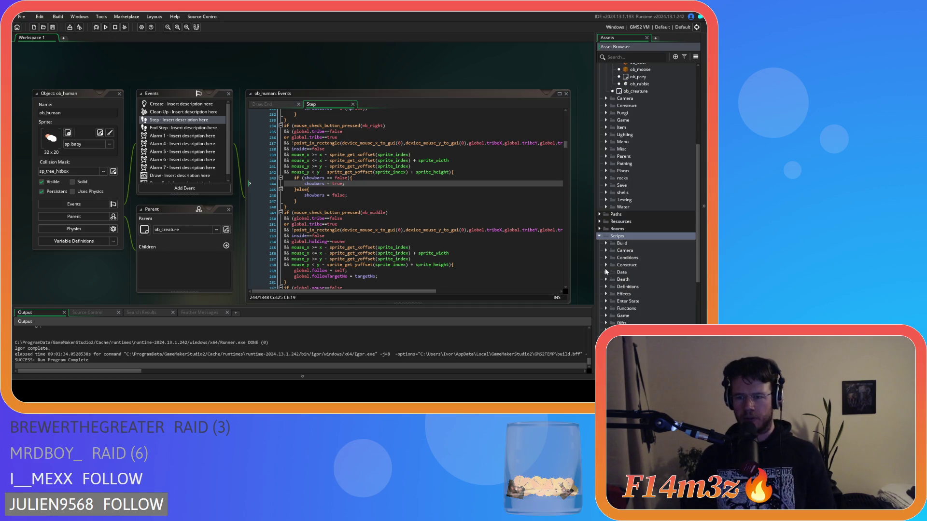
click(607, 306)
scroll(637, 285, down, 3)
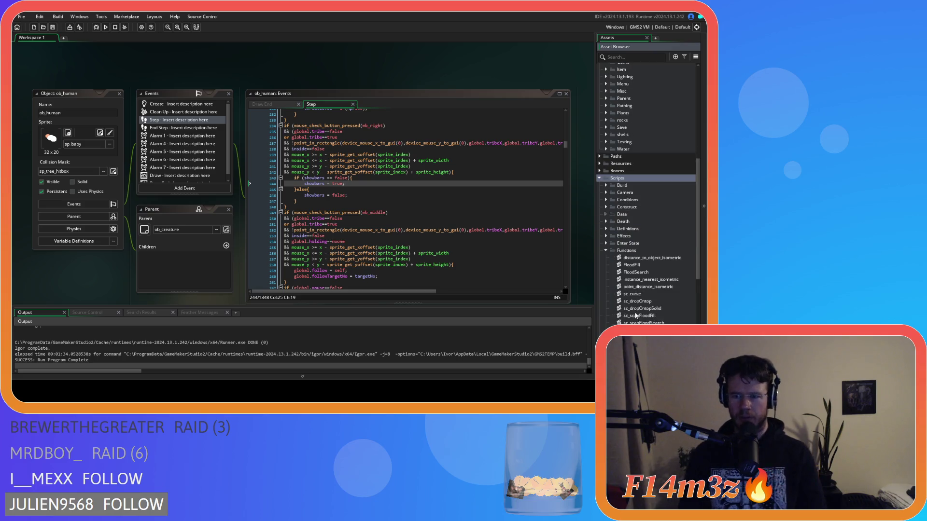
double_click(668, 259)
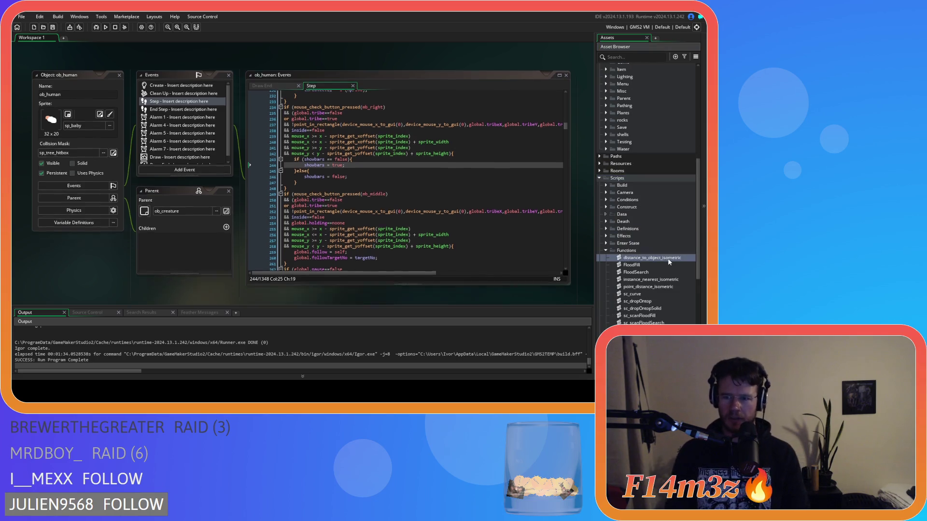
click(264, 195)
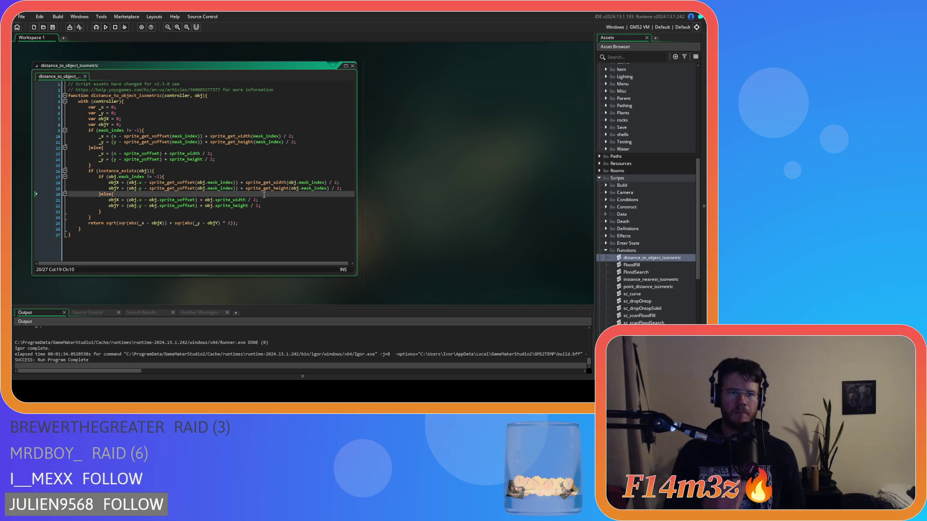
click(171, 130)
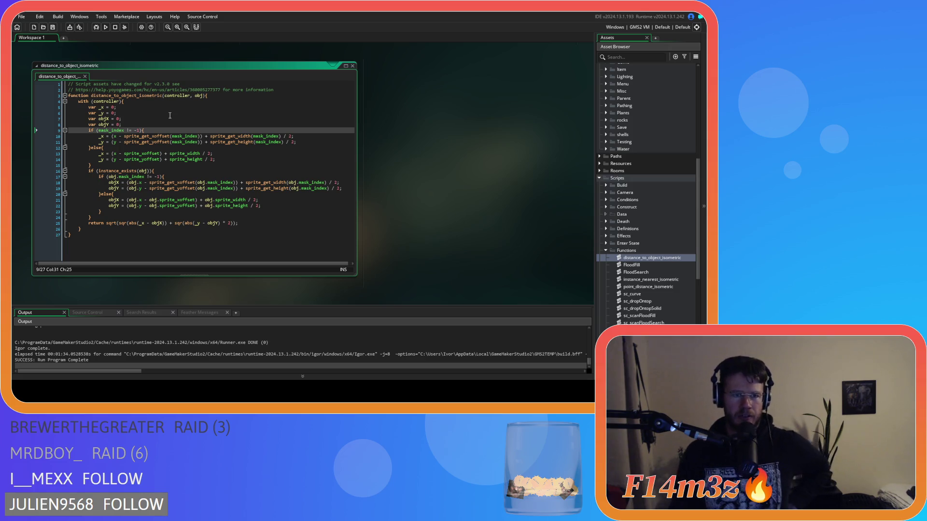
mouse_move(162, 142)
mouse_down()
mouse_move(226, 147)
mouse_move(193, 183)
mouse_move(237, 189)
mouse_up()
click(190, 152)
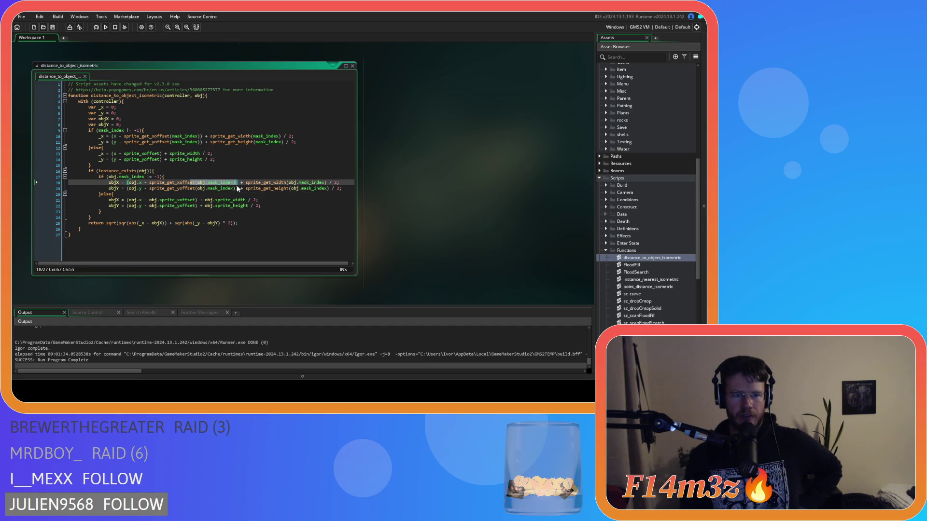
click(213, 200)
drag(106, 223, 252, 225)
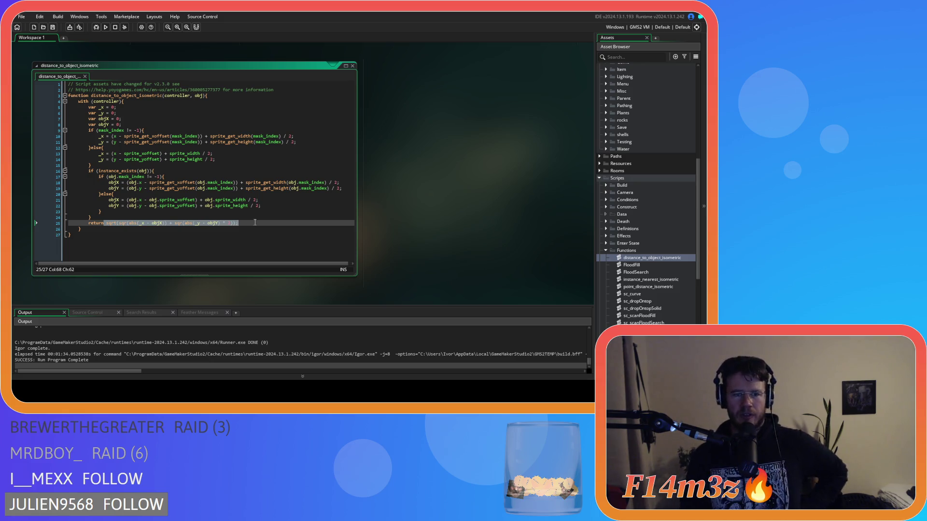
click(256, 220)
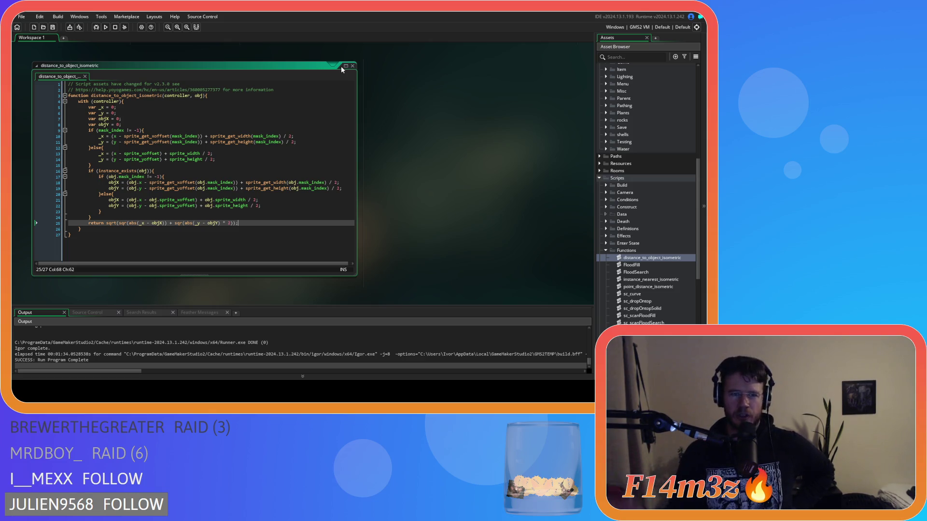
right_click(390, 86)
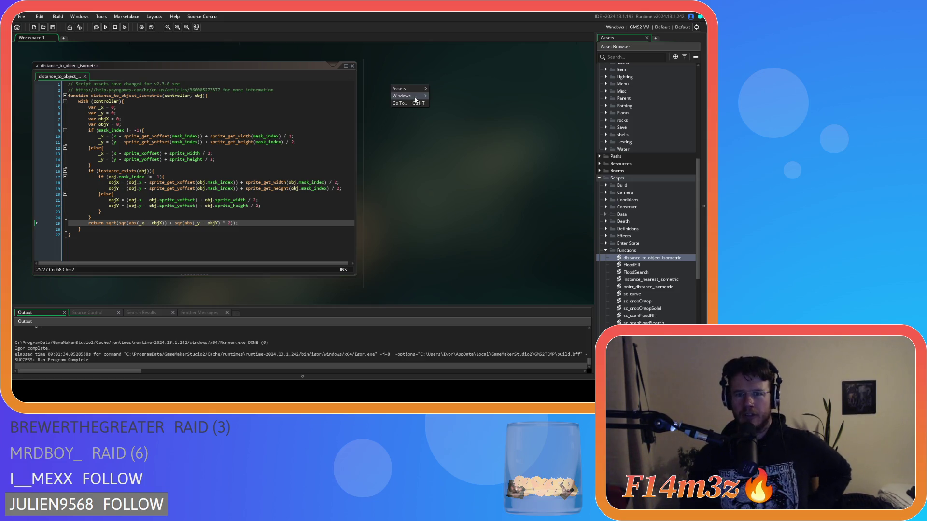
- Close the script's code window and reopen ob_bear's Step event code
mouse_move(412, 98)
click(467, 121)
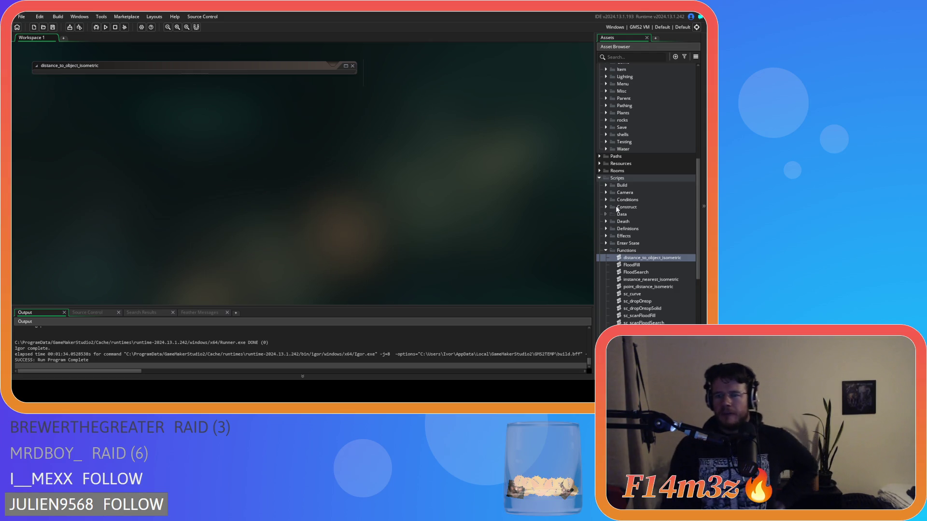
scroll(635, 254, up, 7)
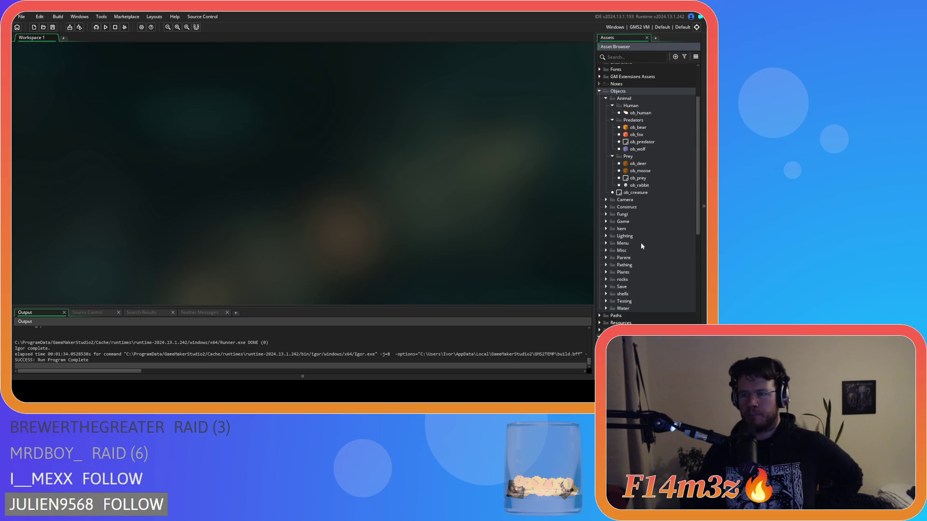
double_click(638, 128)
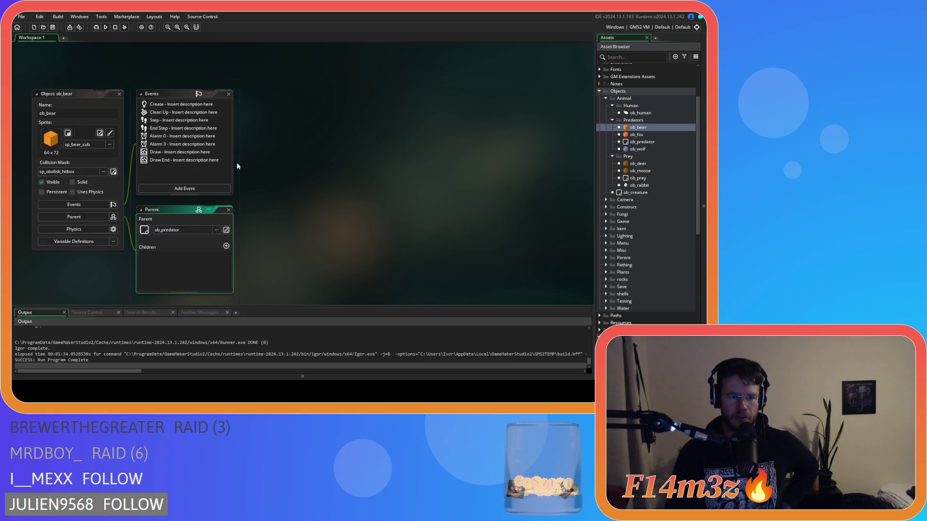
double_click(165, 121)
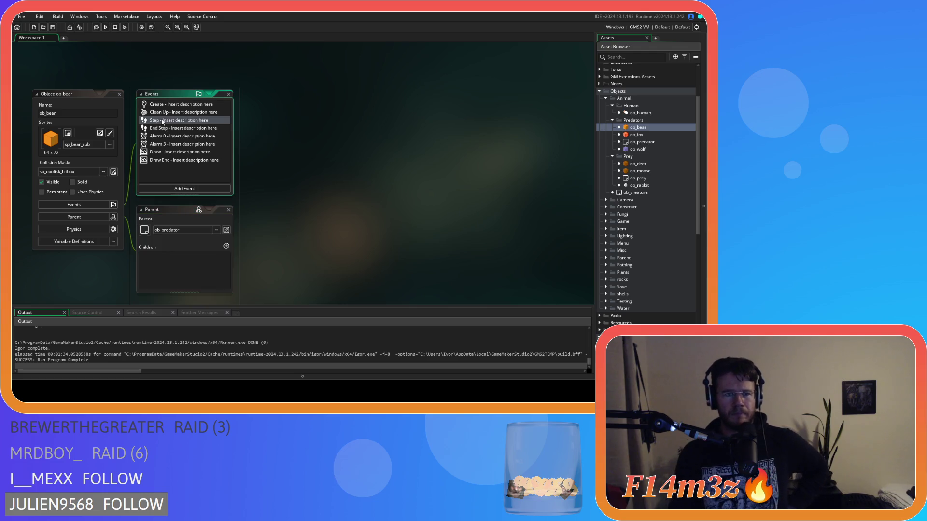
scroll(378, 172, down, 3)
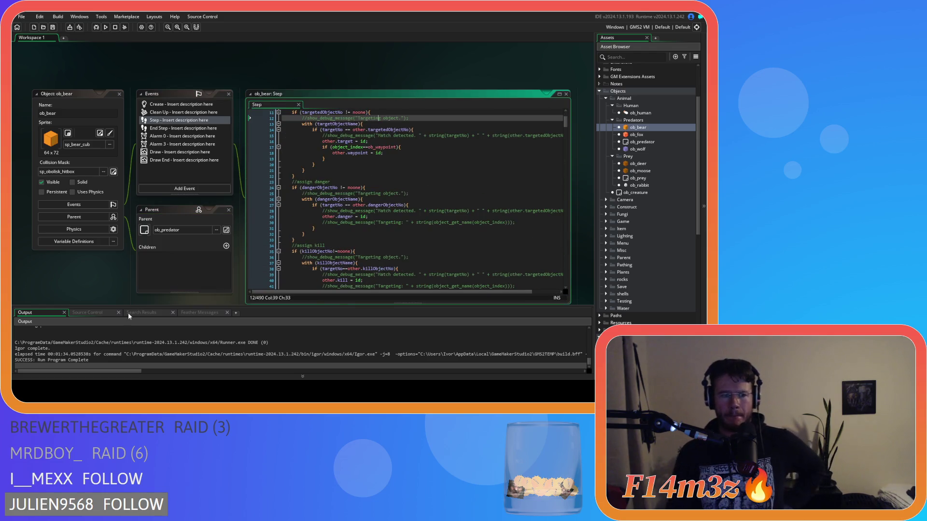
click(391, 193)
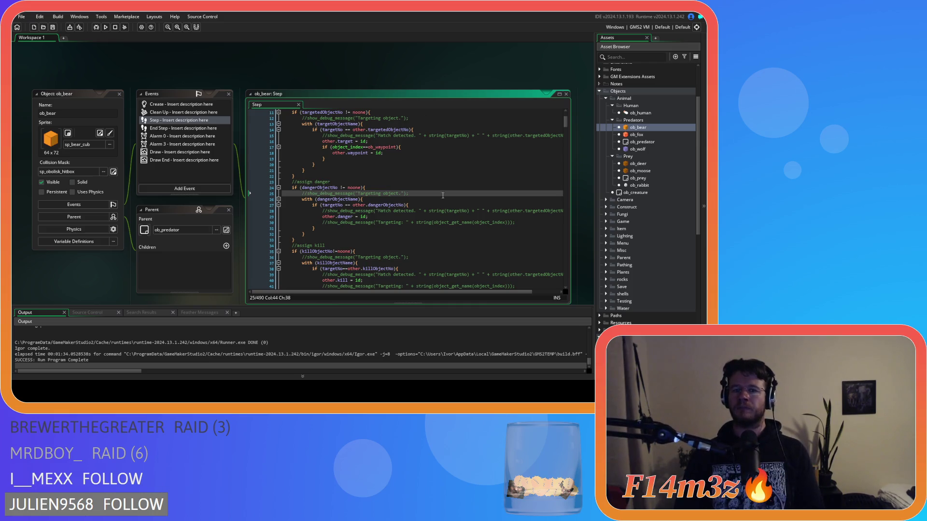
- Go to the point_distance_isometric call on line 134 and bring up Find and Replace
click(420, 199)
click(425, 205)
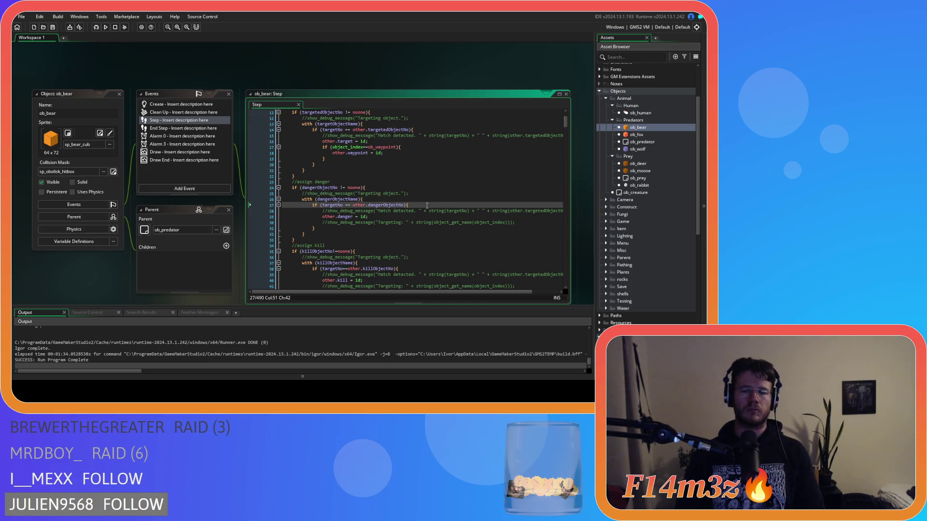
scroll(429, 190, down, 8)
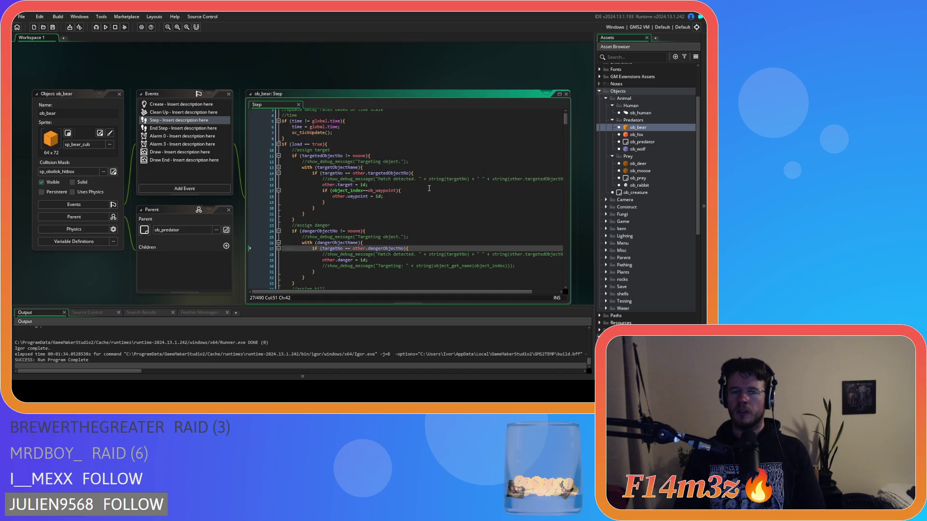
scroll(429, 188, down, 20)
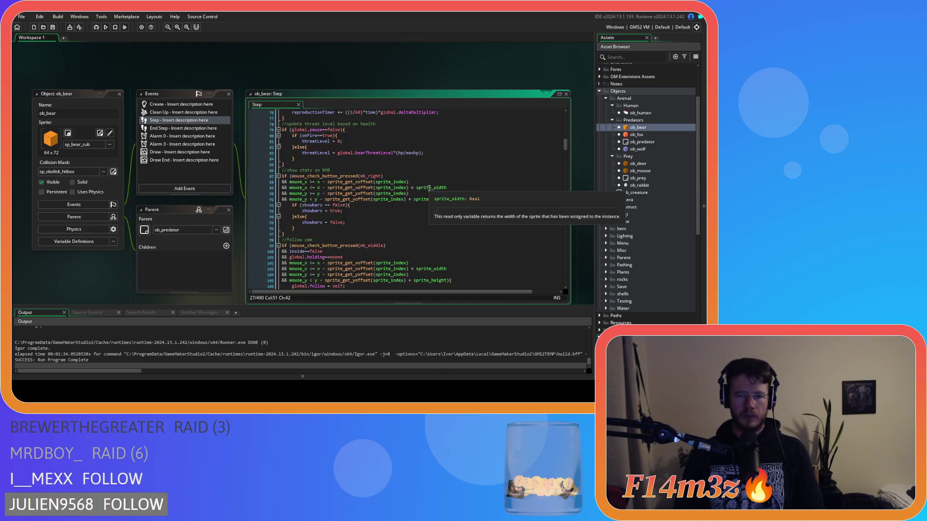
click(520, 216)
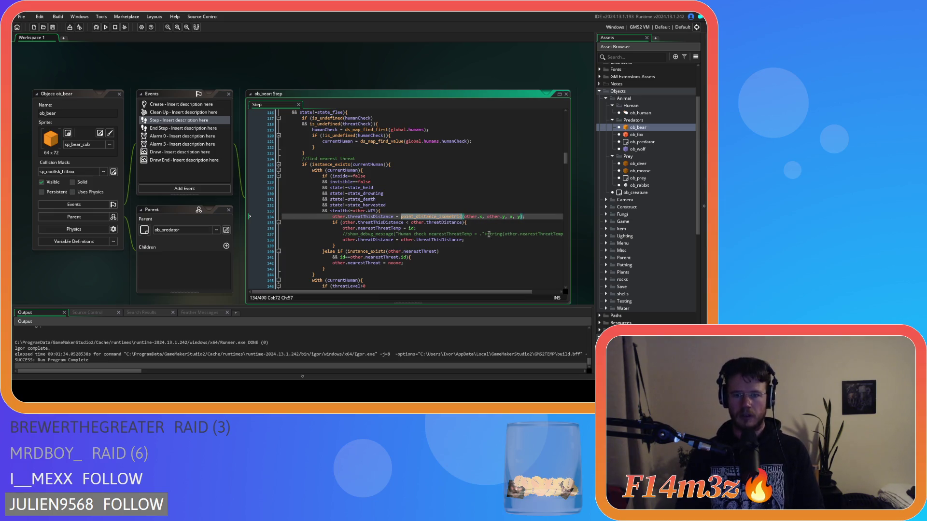
click(401, 217)
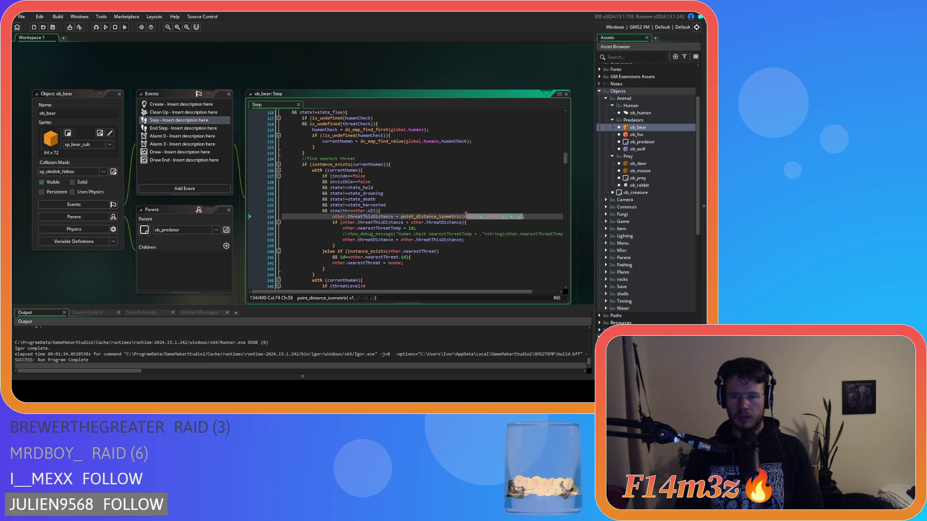
key(ctrl+f)
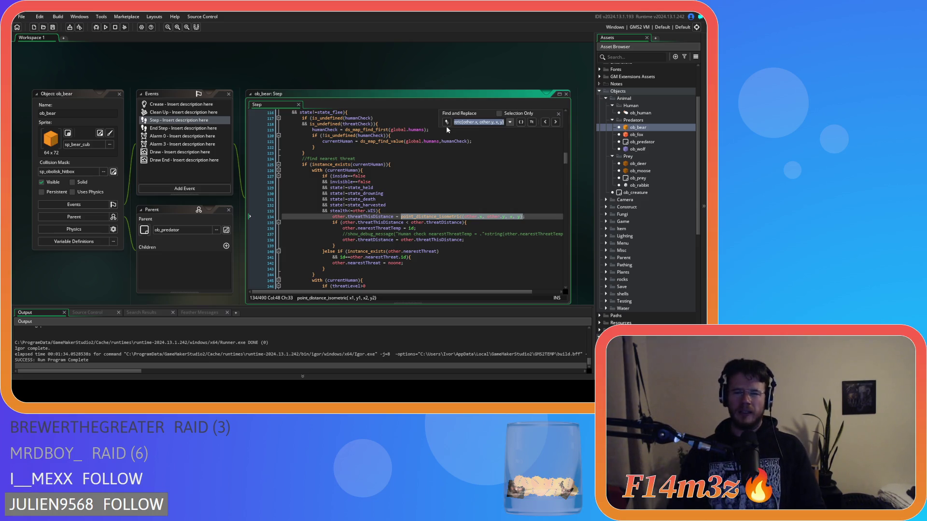
click(446, 122)
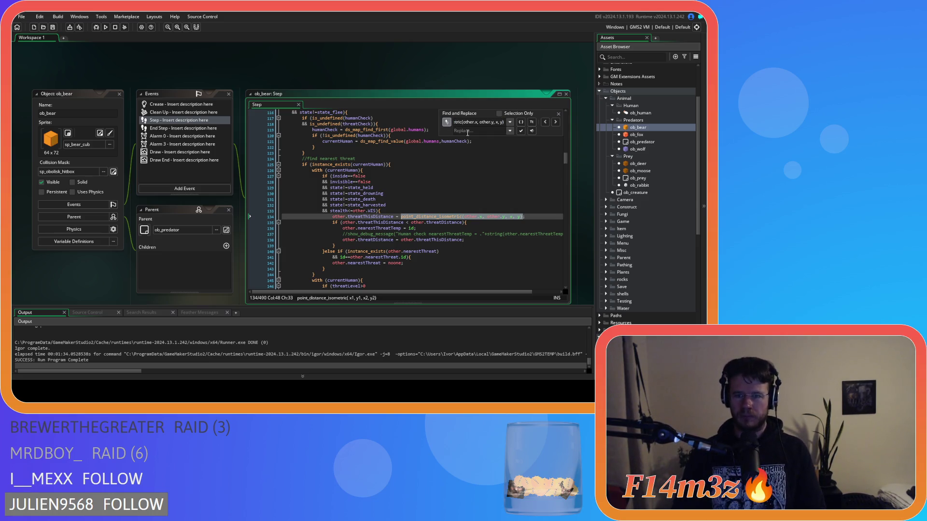
- Rewrite line 134's call as distance_to_object_isometric(other,id)
right_click(442, 215)
key(Escape)
click(439, 217)
double_click(439, 217)
text(distance_to)
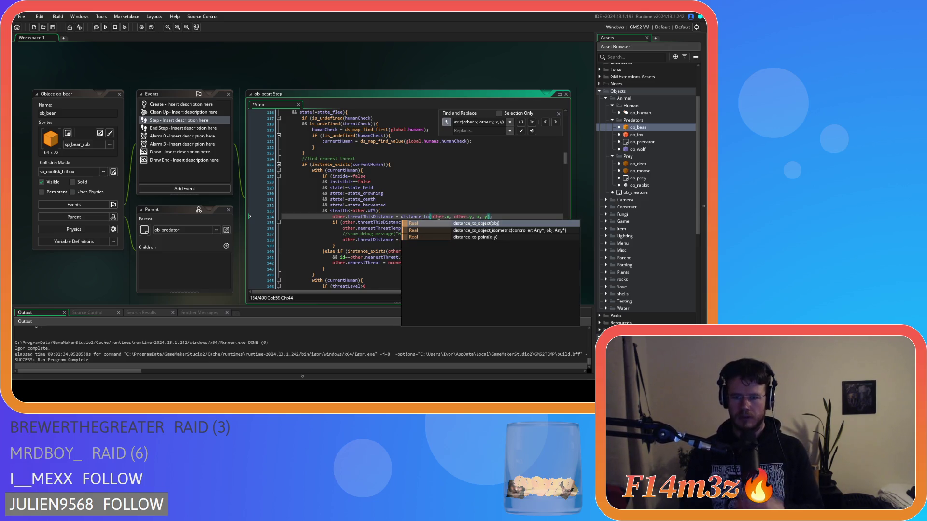
key(Down)
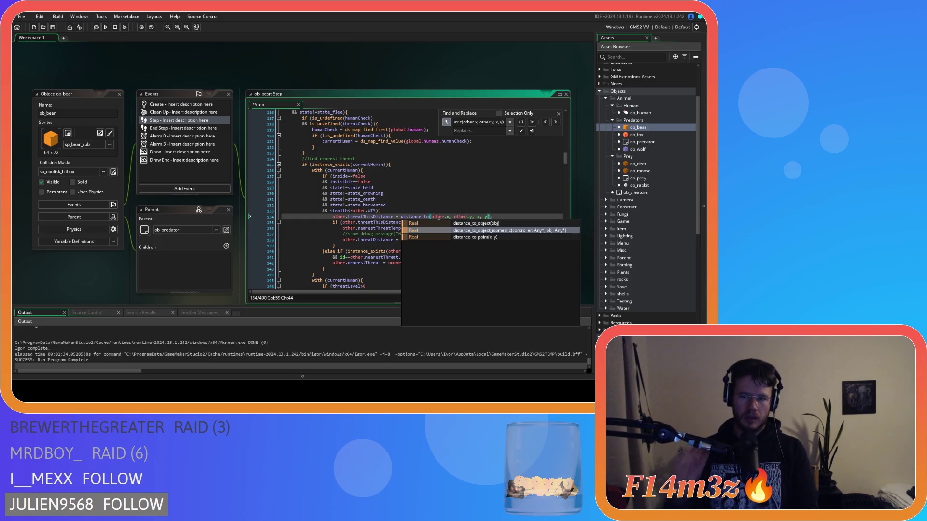
key(Return)
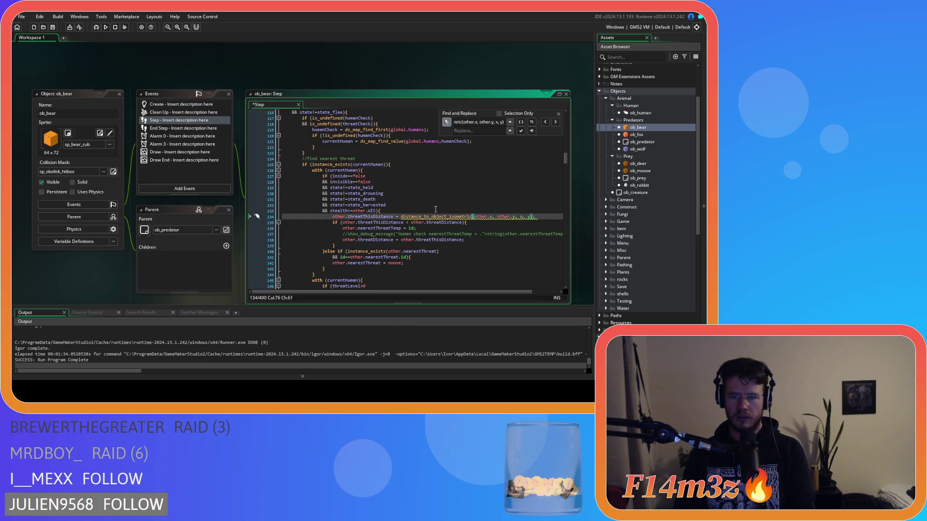
click(490, 216)
key(Delete)
key(Delete)
key(Delete)
key(Delete)
key(Right)
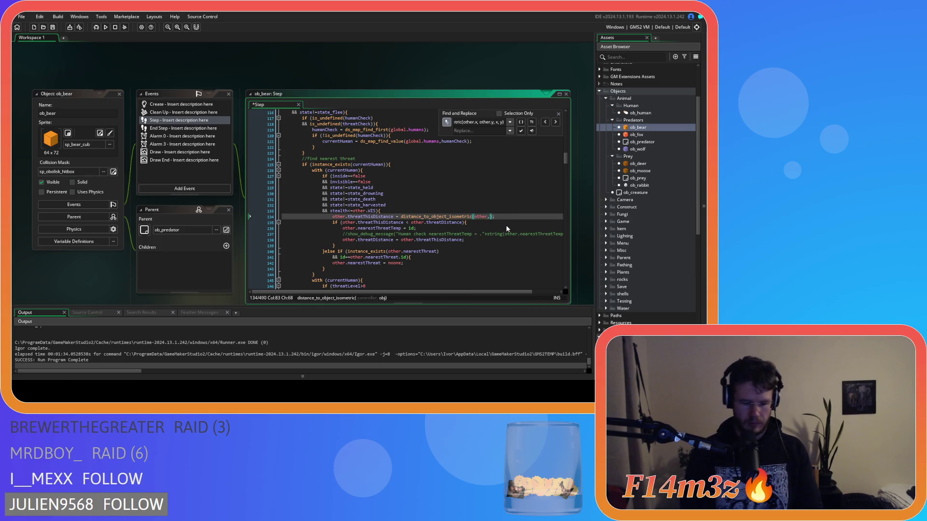
text(id)
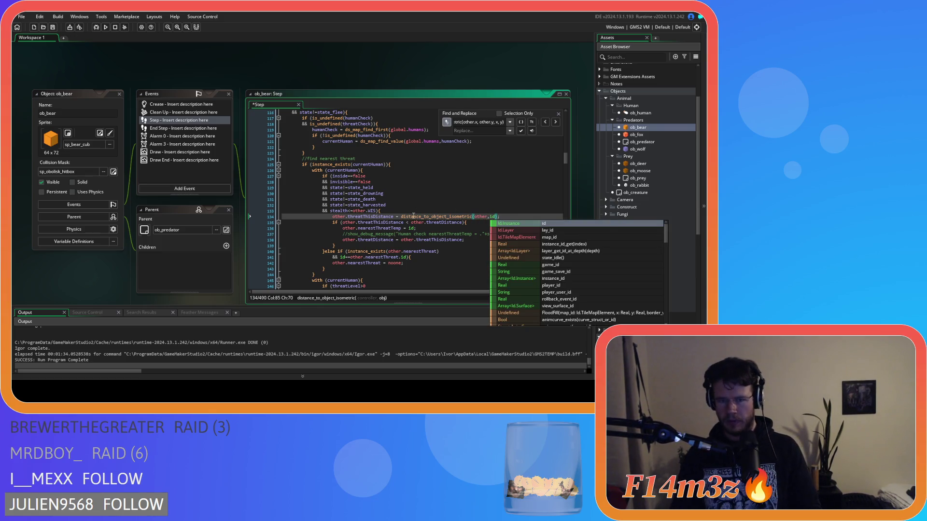
- Copy distance_to_object_isometric(other,id) into the Replace field and step to the next match
drag(401, 217, 499, 223)
key(ctrl+c)
click(483, 131)
key(ctrl+v)
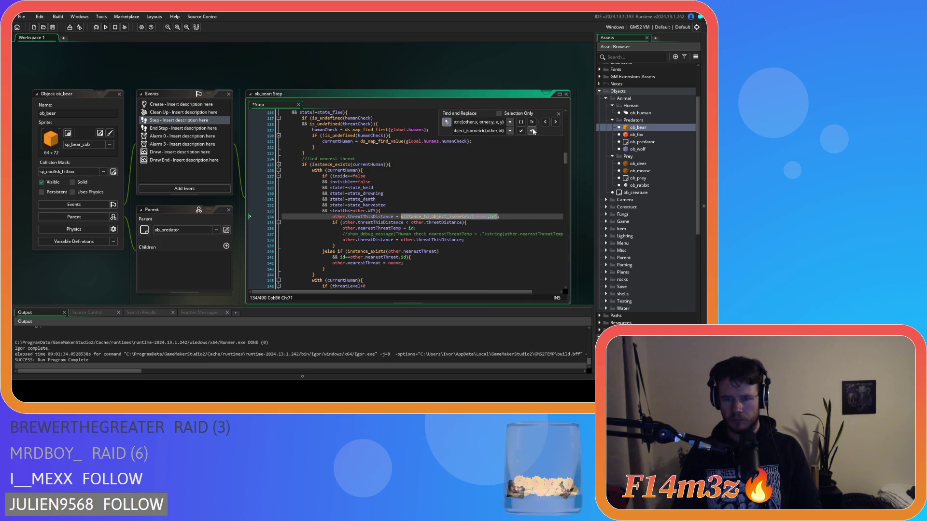
click(532, 131)
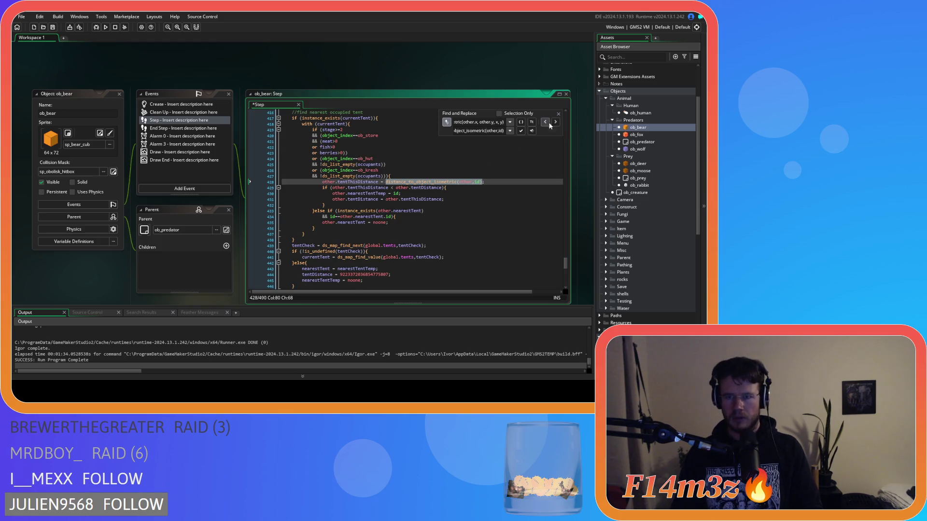
click(559, 113)
- Search ob_bear's Step code for point_distance
click(496, 148)
key(ctrl+f)
text(p)
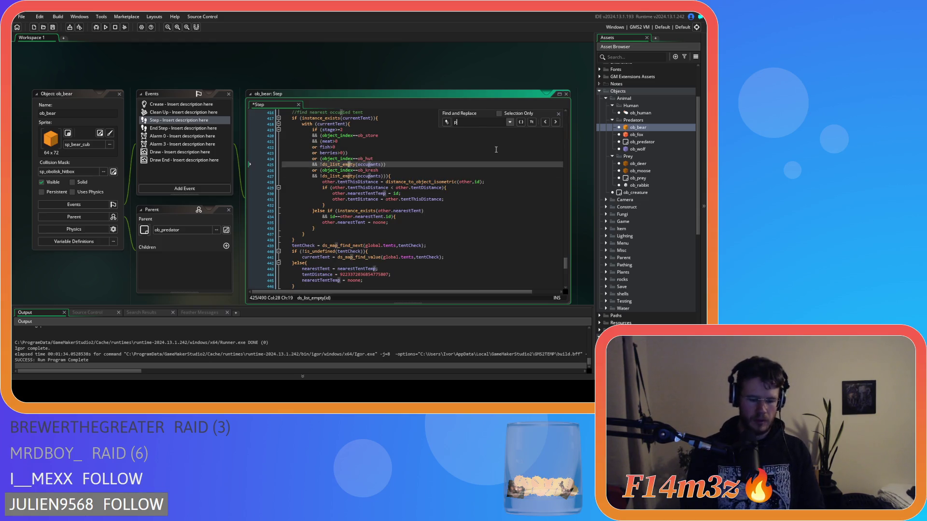
text(oint_distance)
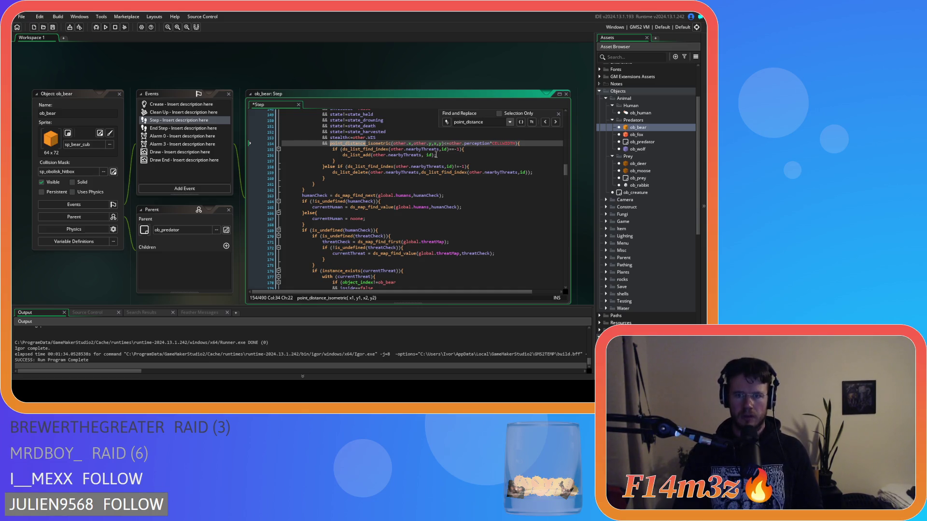
- Place the caret after the old point_distance_isometric call on line 154
mouse_move(396, 150)
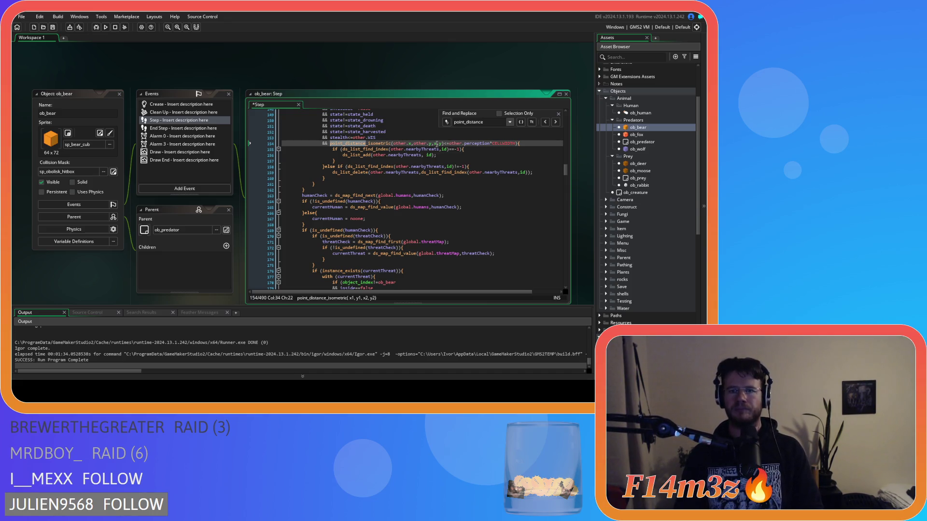
click(444, 143)
- Replace line 154's point_distance_isometric call with distance_to_object_isometric(other,id)
drag(444, 144, 329, 144)
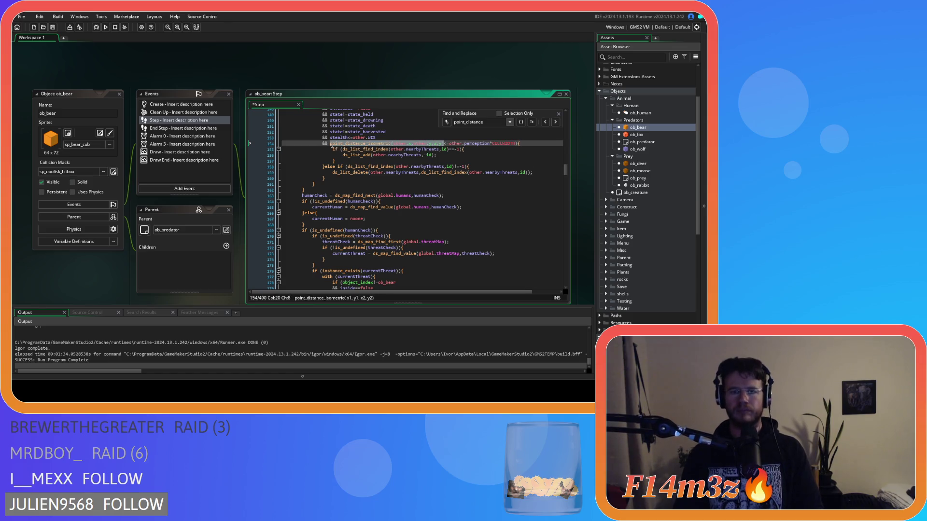
key(ctrl+f)
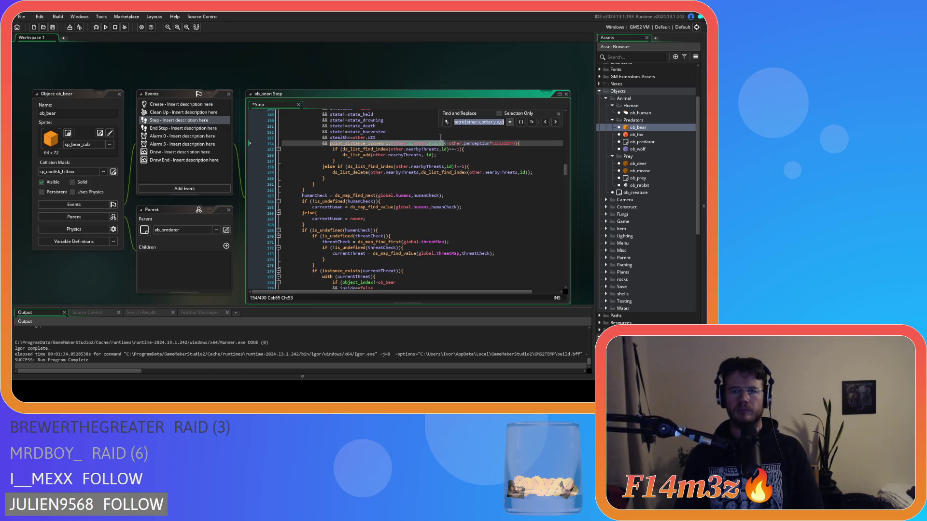
click(446, 122)
click(459, 131)
key(ctrl+v)
mouse_move(504, 131)
mouse_down()
mouse_move(525, 132)
mouse_move(414, 129)
mouse_up()
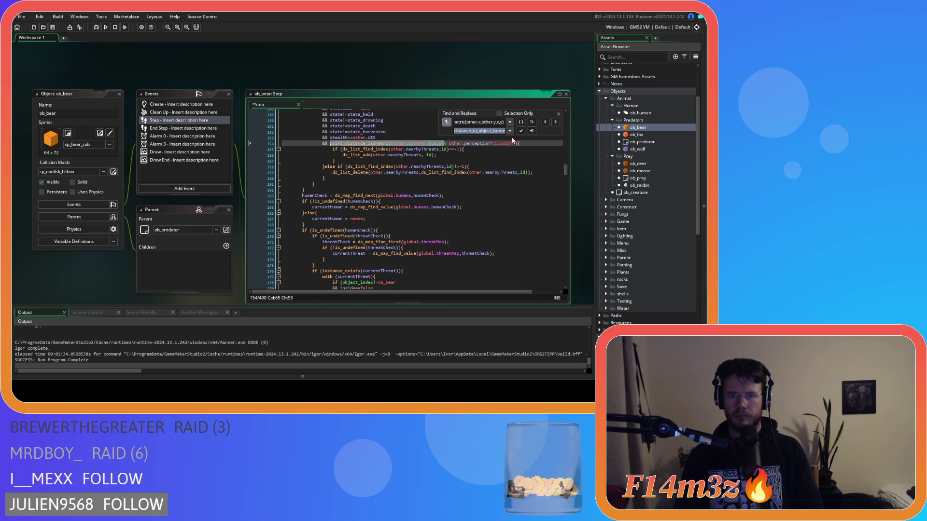
click(532, 130)
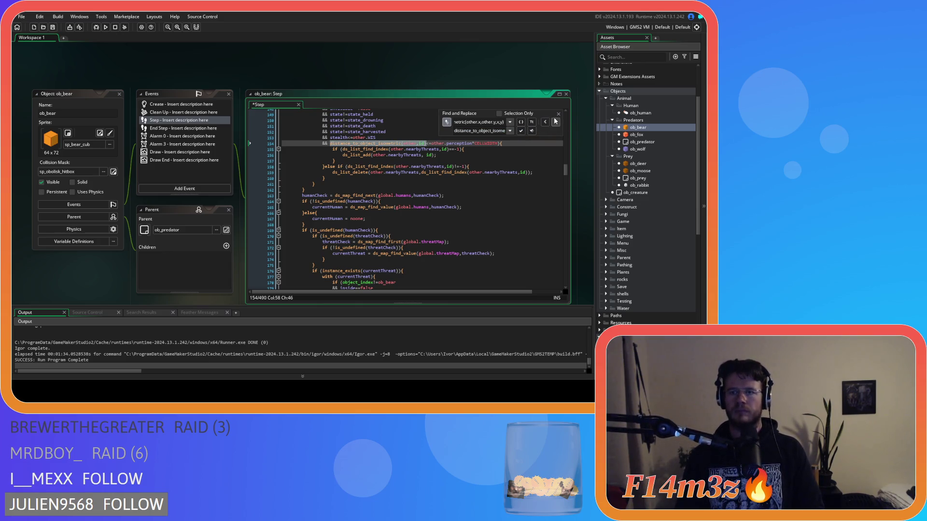
- Search the code again for point_distance to check for leftovers
click(407, 139)
text(point_dista)
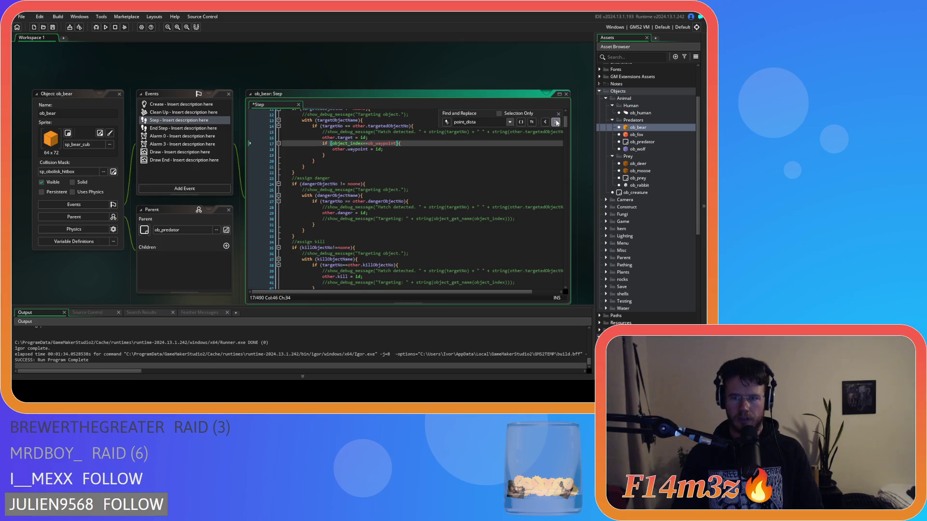
double_click(479, 123)
key(BackSpace)
text(point_distance)
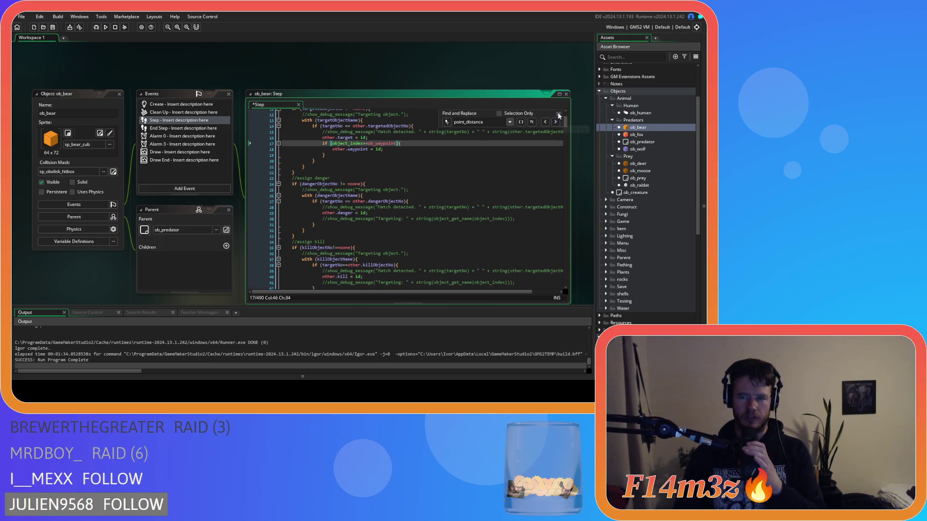
- Save ob_bear's Step code and open the ob_fox object
click(558, 115)
click(550, 155)
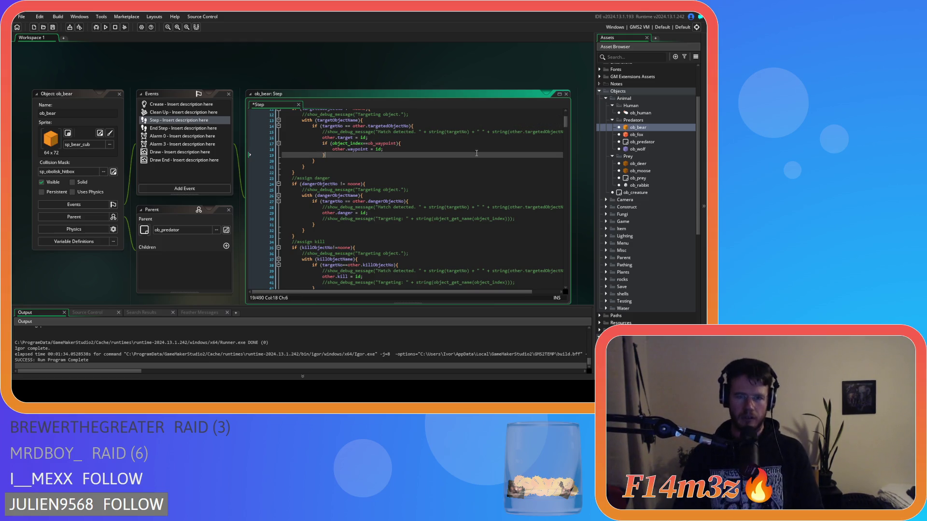
click(652, 135)
double_click(652, 137)
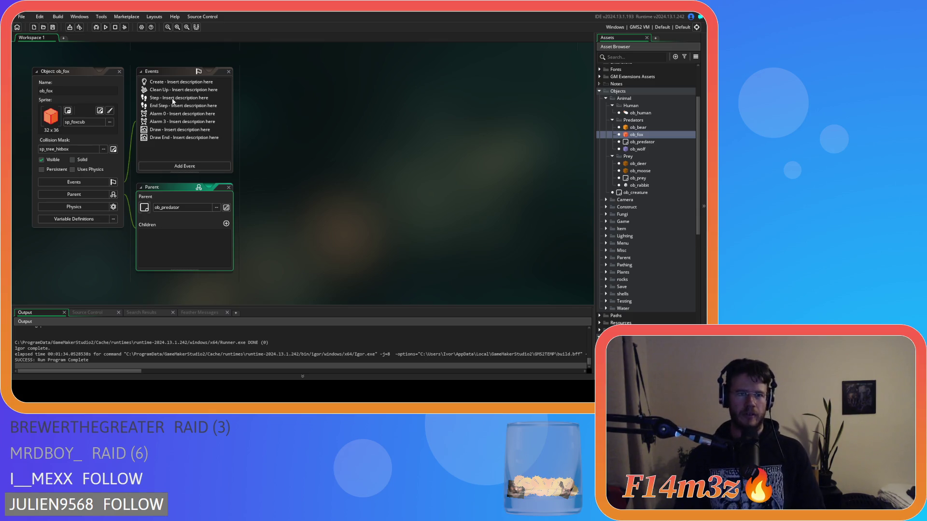
- Open ob_fox's Step code and search it for point_distance
click(167, 84)
click(170, 98)
double_click(170, 98)
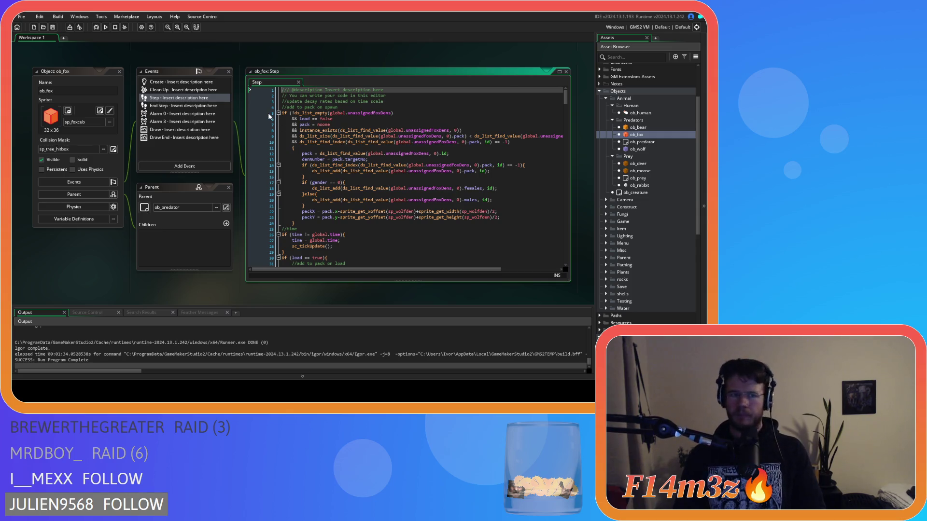
click(300, 131)
key(ctrl+f)
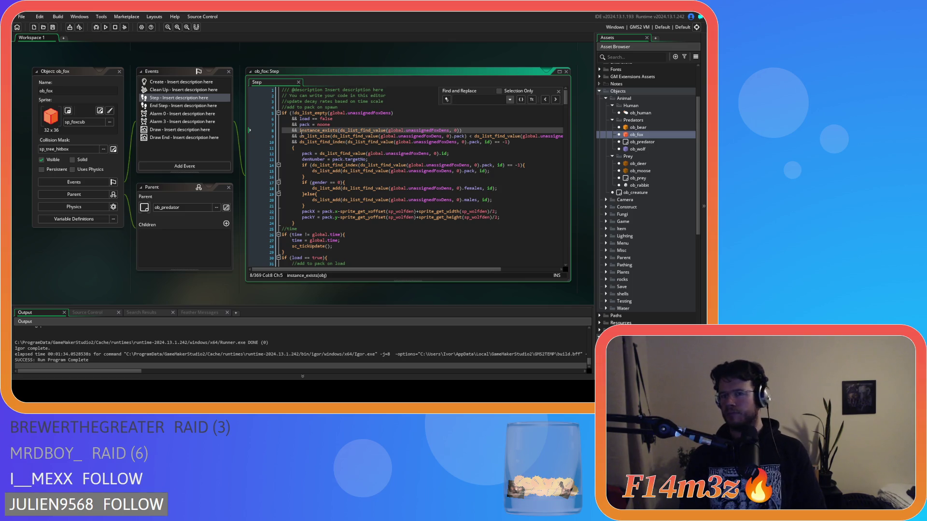
text(po)
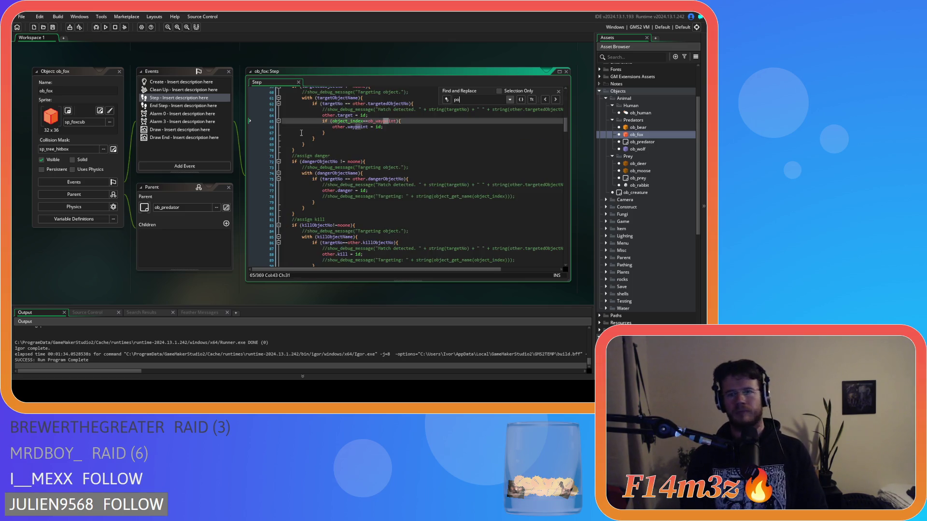
text(int_distance)
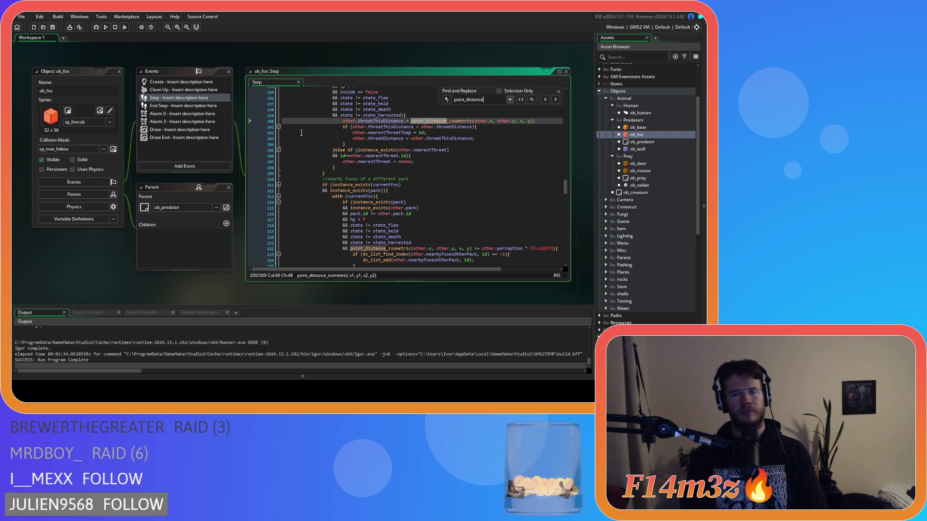
- Rewrite line 200's point_distance_isometric call as distance_to_object_isometric(other,id)
drag(534, 121, 411, 121)
key(ctrl+f)
click(447, 99)
mouse_move(410, 121)
mouse_down()
mouse_move(497, 123)
mouse_move(472, 124)
mouse_up()
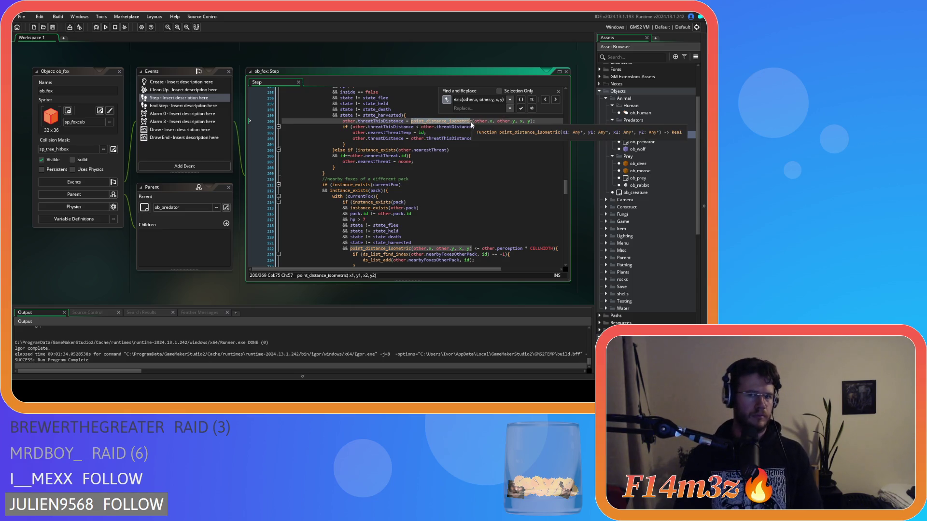
text(distance_)
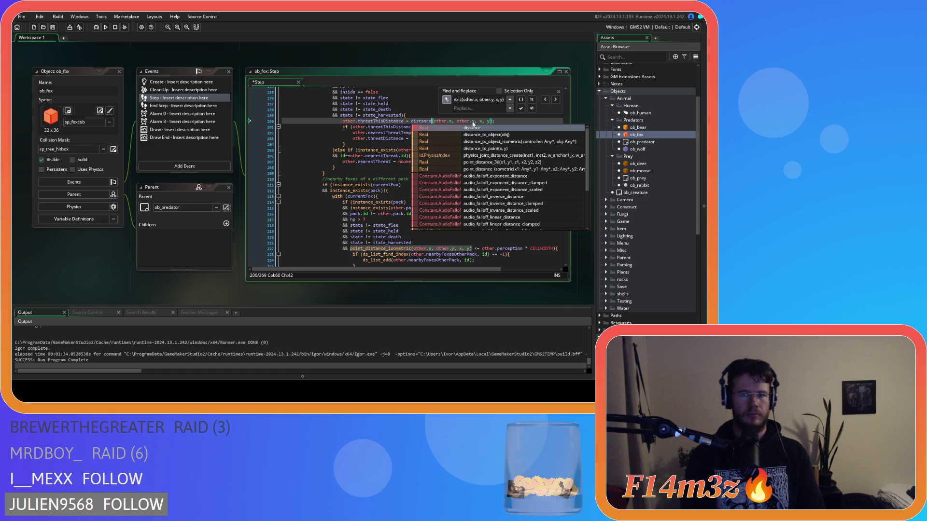
text(to)
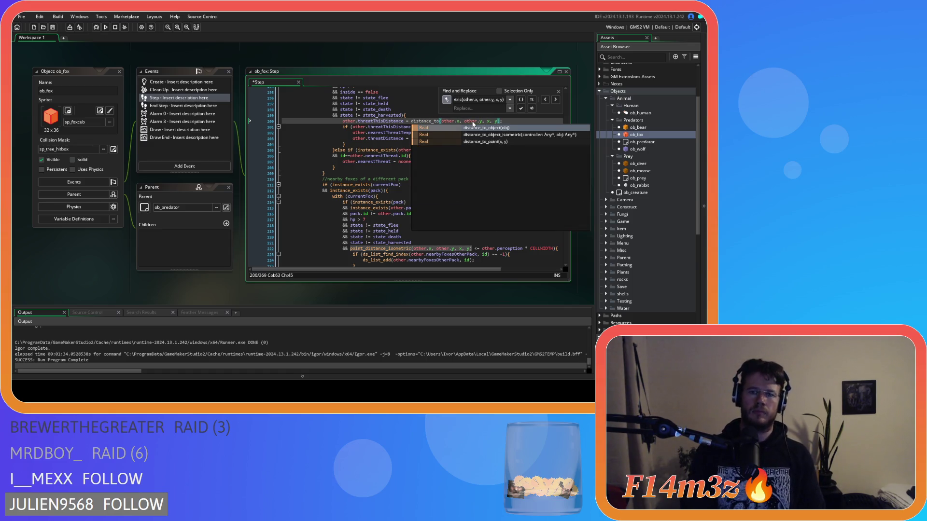
key(Down)
key(Return)
key(Delete)
key(Delete)
key(Delete)
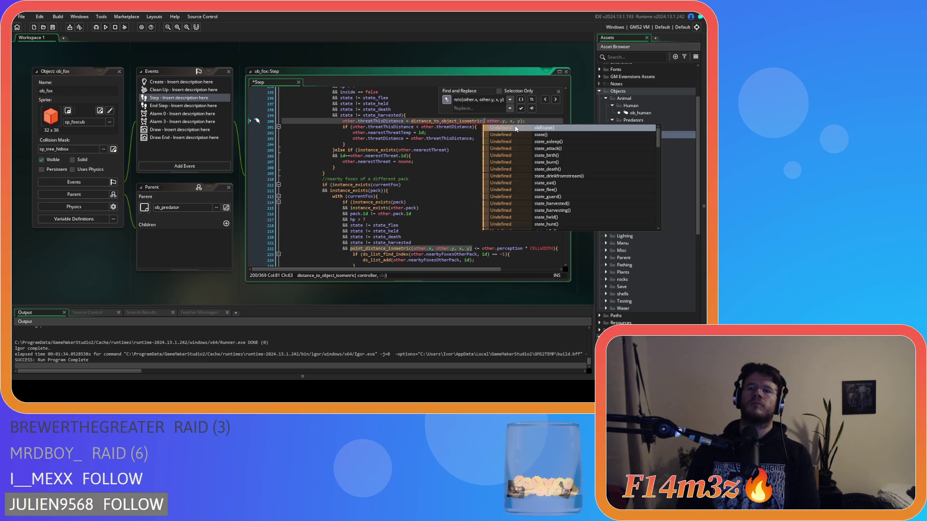
click(411, 122)
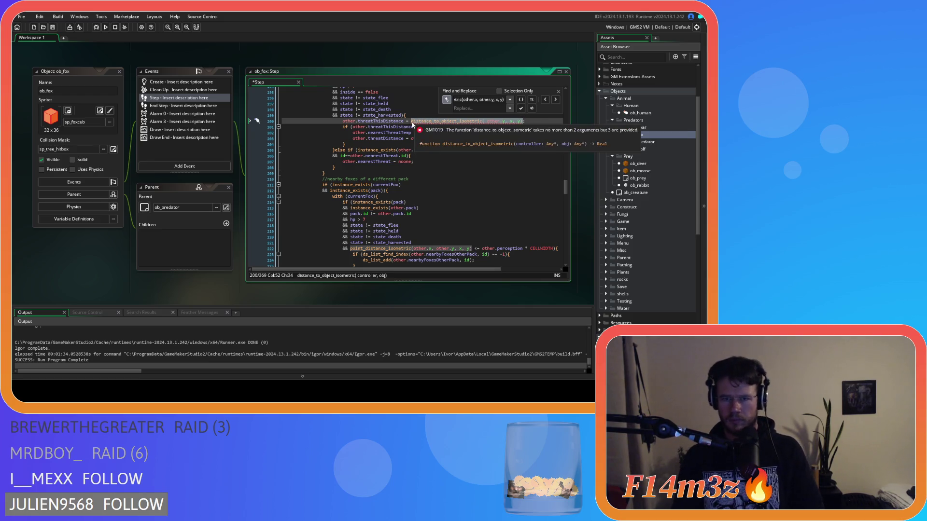
text(other,id)
- Replace the remaining old calls, including line 222, with distance_to_object_isometric(other,id)
click(478, 109)
key(ctrl+v)
click(556, 99)
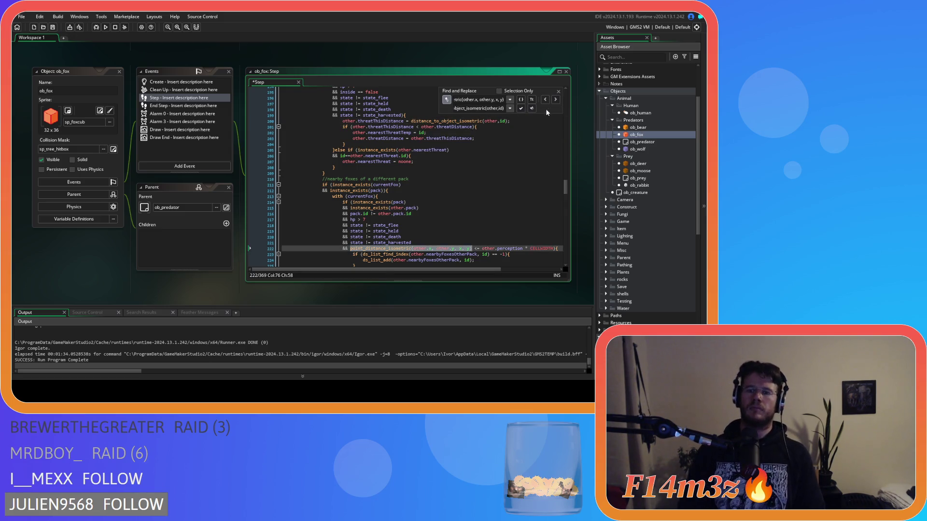
click(532, 109)
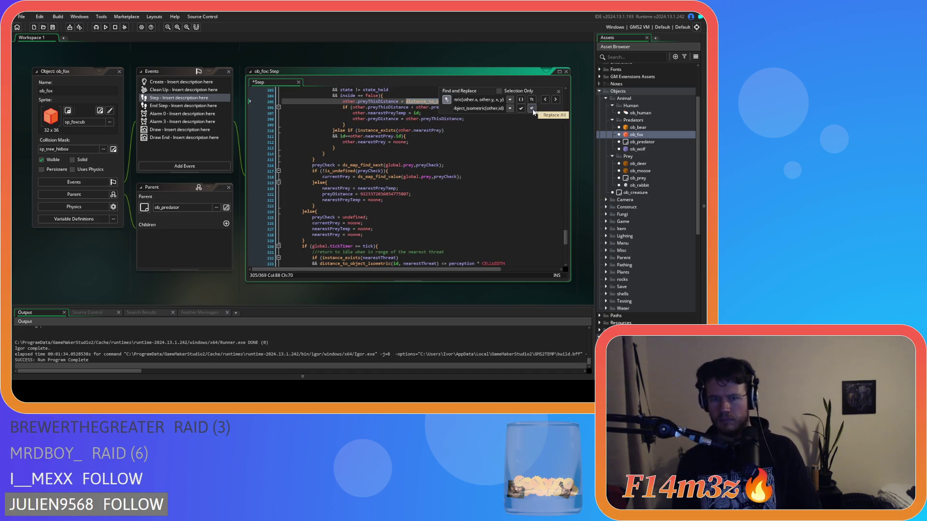
click(532, 109)
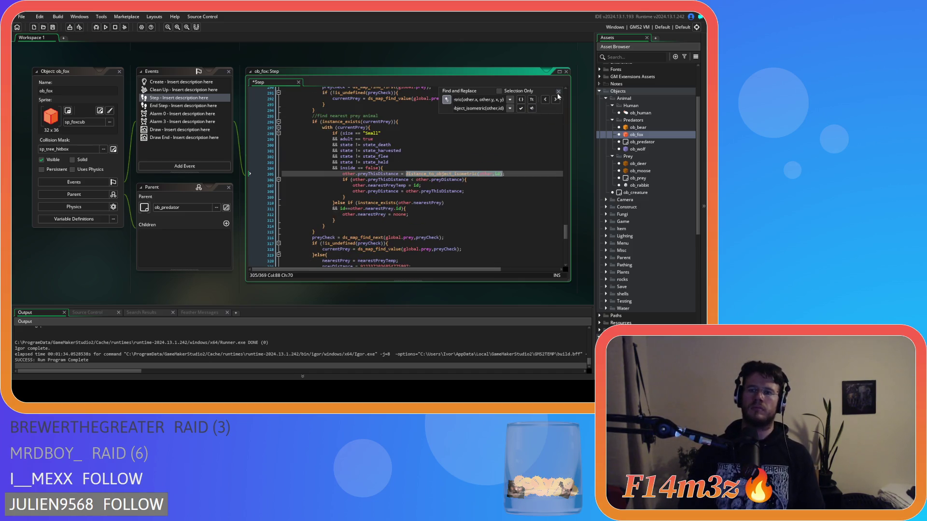
click(558, 91)
- Save ob_fox's Step code and confirm no point_distanc matches remain
click(492, 142)
key(ctrl+s)
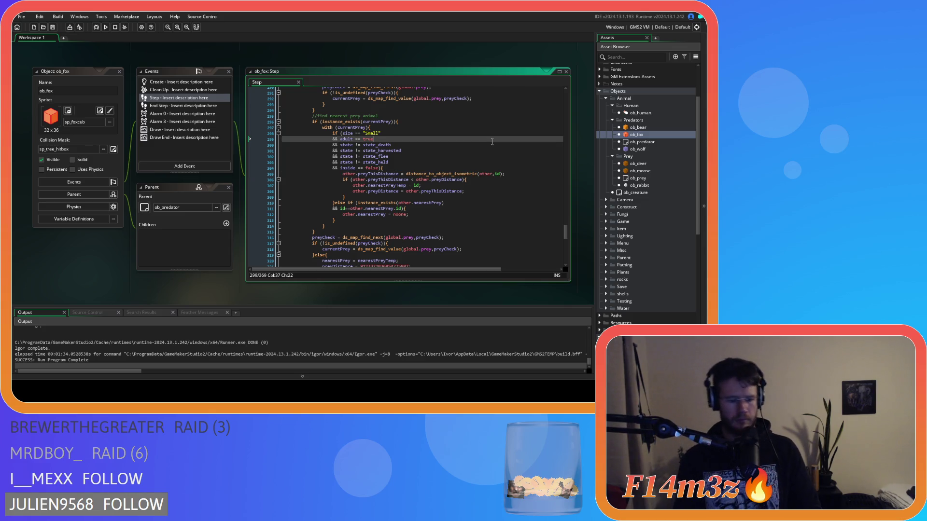
key(ctrl+f)
text(point_distance)
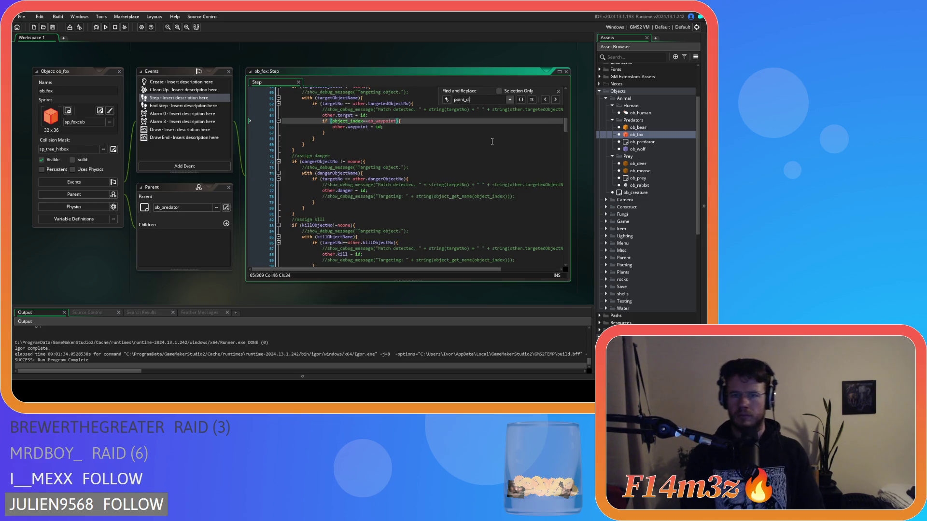
click(558, 92)
drag(566, 126, 557, 238)
scroll(559, 249, up, 2)
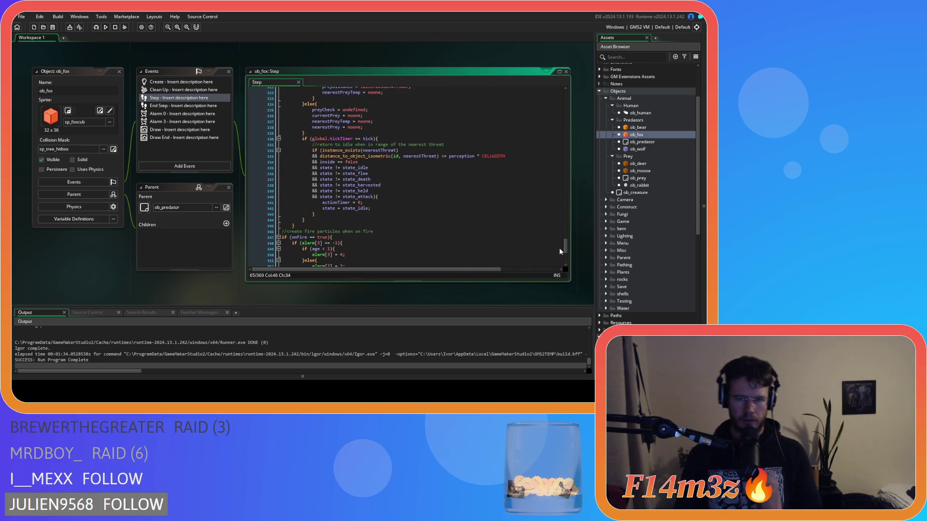
double_click(651, 127)
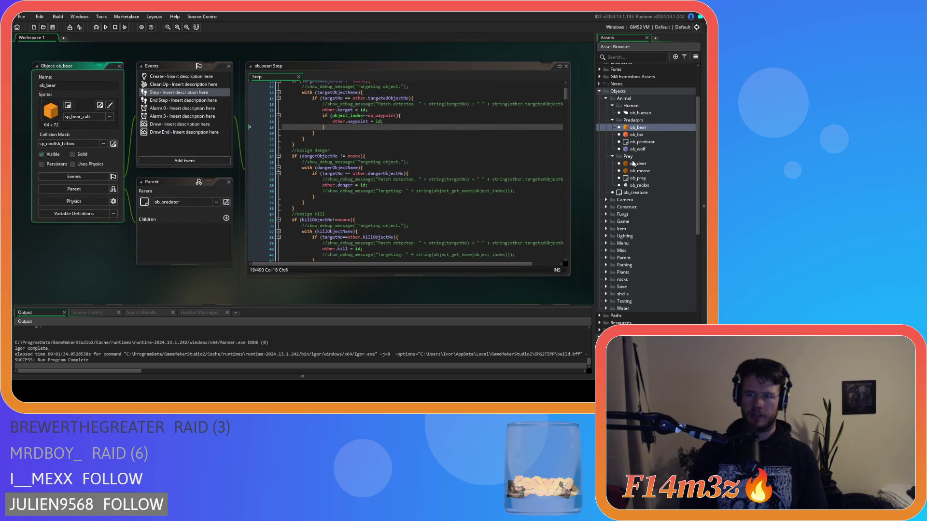
- Compare ob_bear's return-to-idle check with ob_fox's distance condition on line 333
double_click(636, 135)
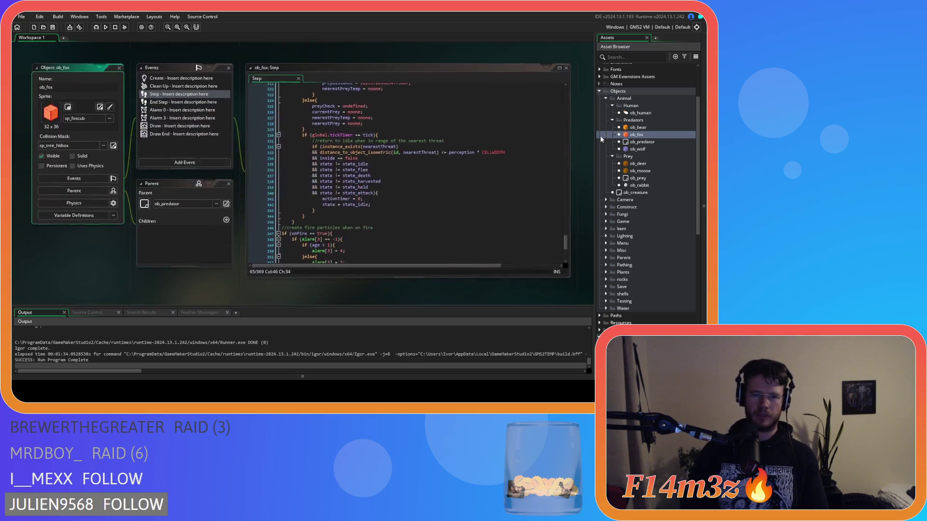
double_click(623, 127)
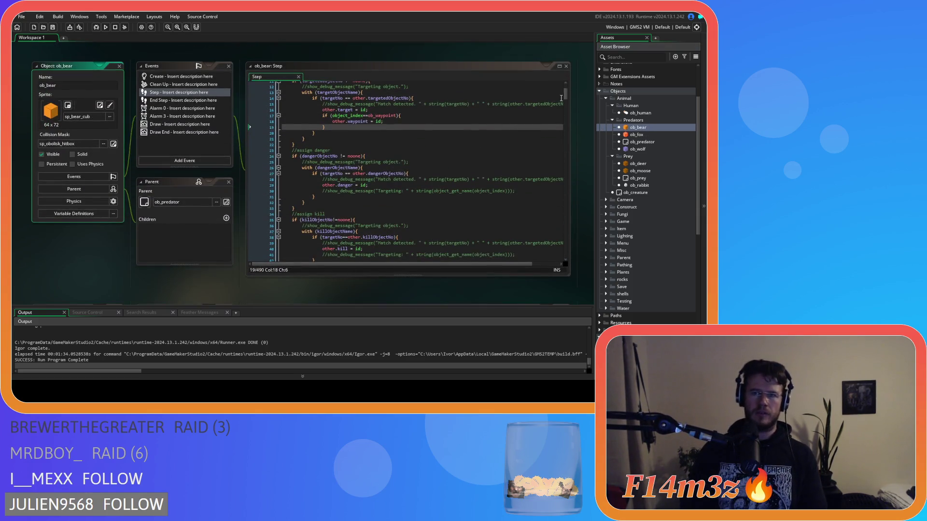
drag(570, 127, 567, 251)
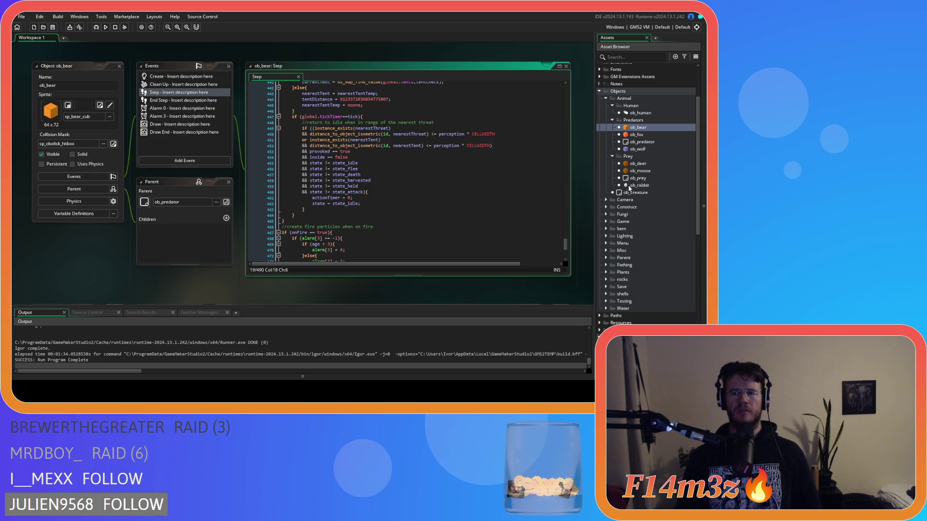
mouse_move(479, 145)
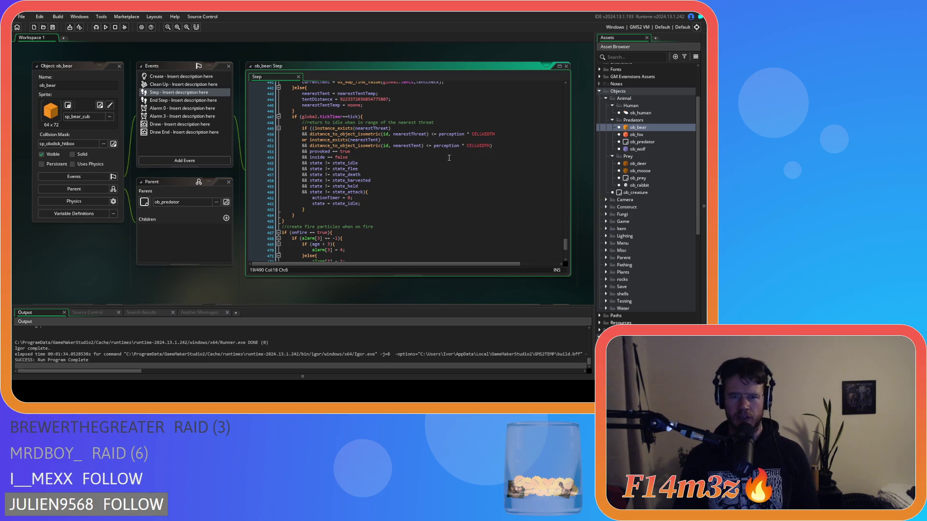
double_click(651, 135)
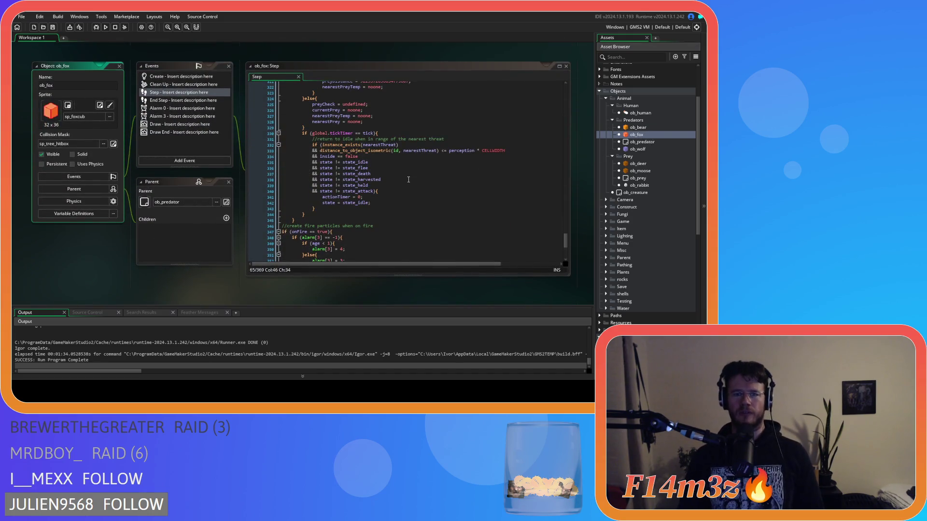
click(402, 150)
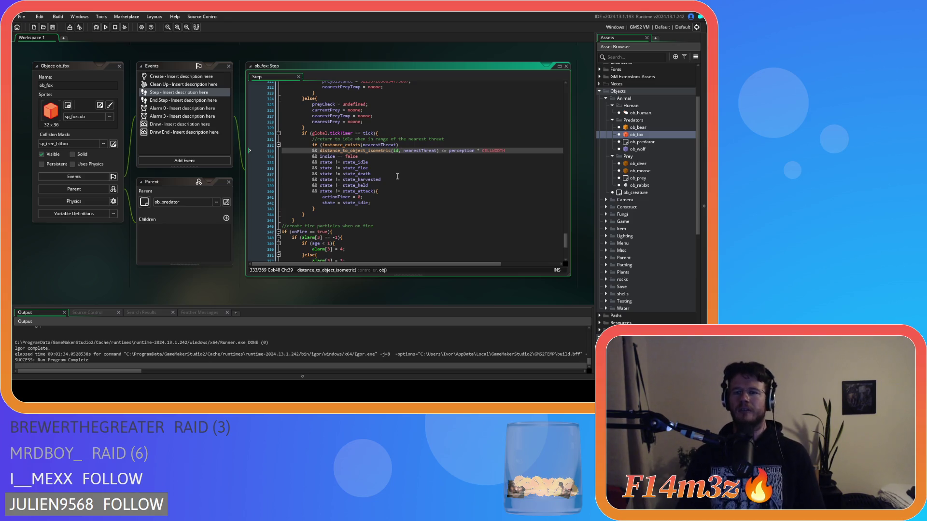
double_click(636, 127)
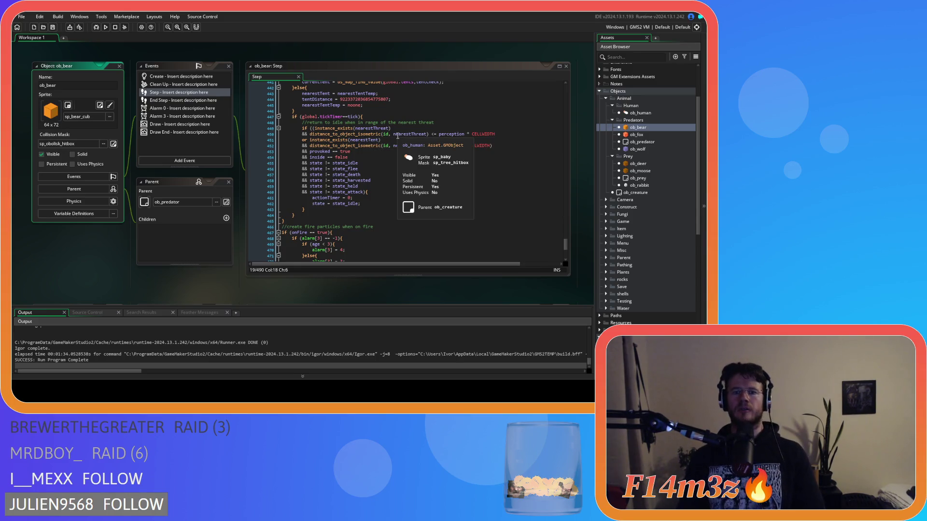
- Remove spaces before nearestThreat and nearestTent, and compact line 450's <=perception comparison
click(395, 135)
key(BackSpace)
click(394, 145)
key(BackSpace)
click(426, 134)
key(BackSpace)
key(Delete)
click(458, 134)
key(BackSpace)
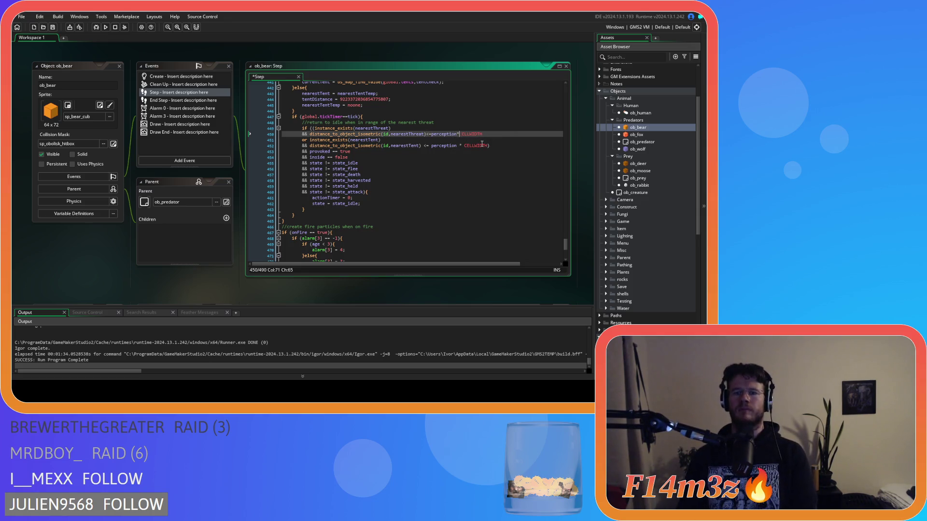
- Compact line 452 to <=perception*CELLWIDTH and save ob_bear's Step code
click(424, 145)
key(BackSpace)
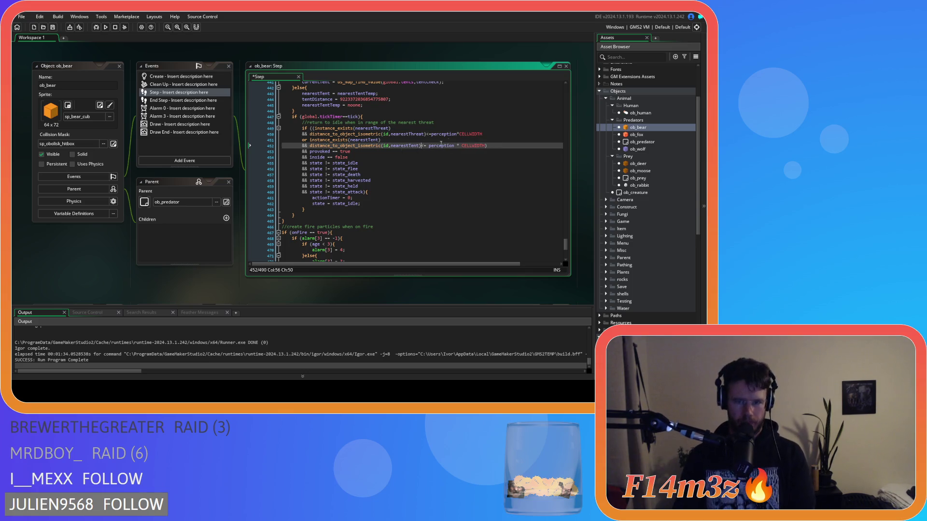
key(Delete)
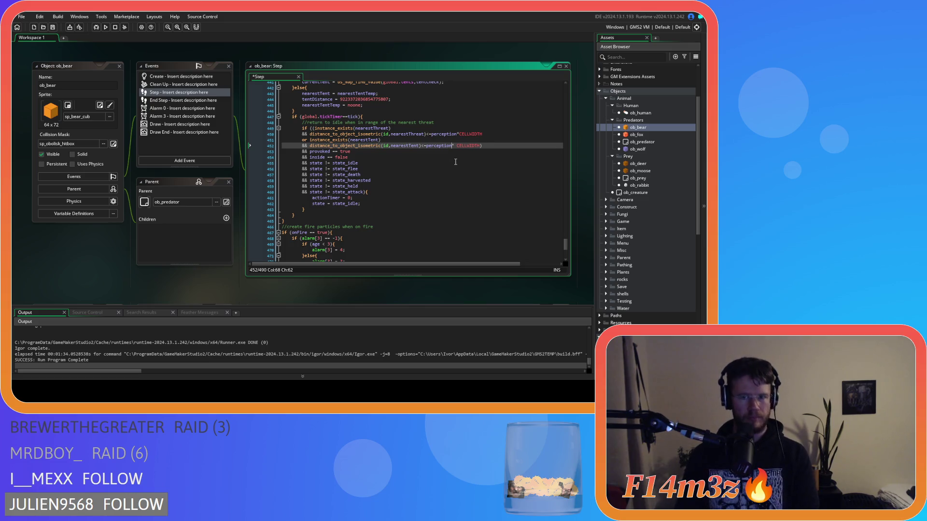
key(Right)
key(Delete)
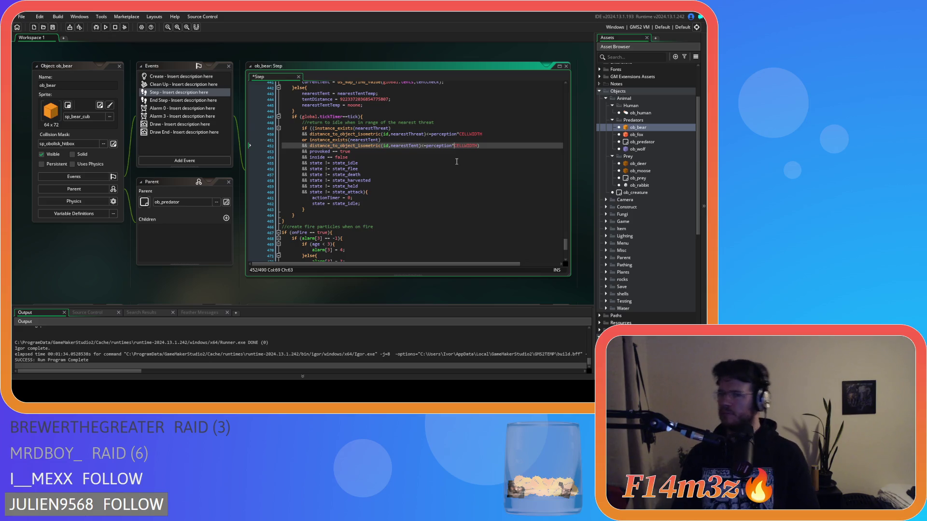
key(ctrl+s)
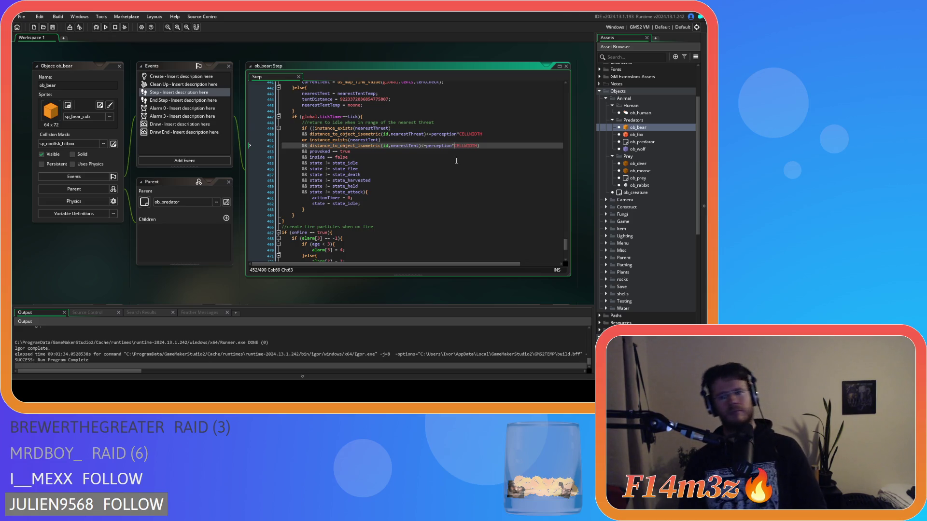
double_click(604, 135)
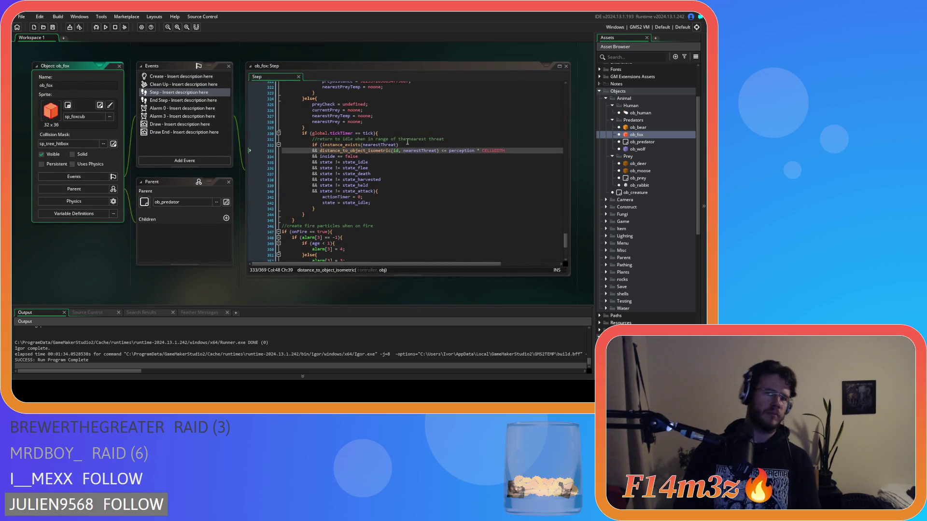
- Compact ob_fox's line 333 to (id,nearestThreat)<=perception
click(404, 150)
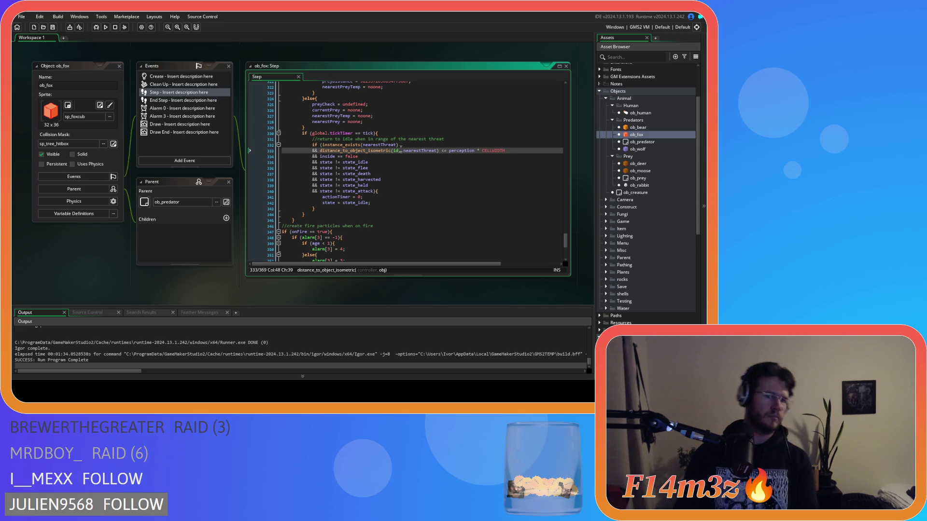
key(BackSpace)
click(438, 151)
key(Delete)
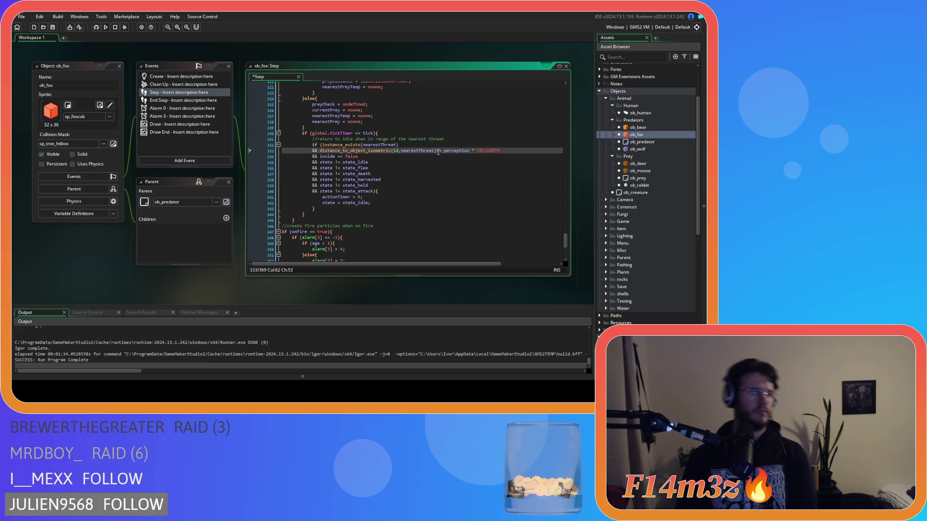
key(Right)
key(Right)
key(Delete)
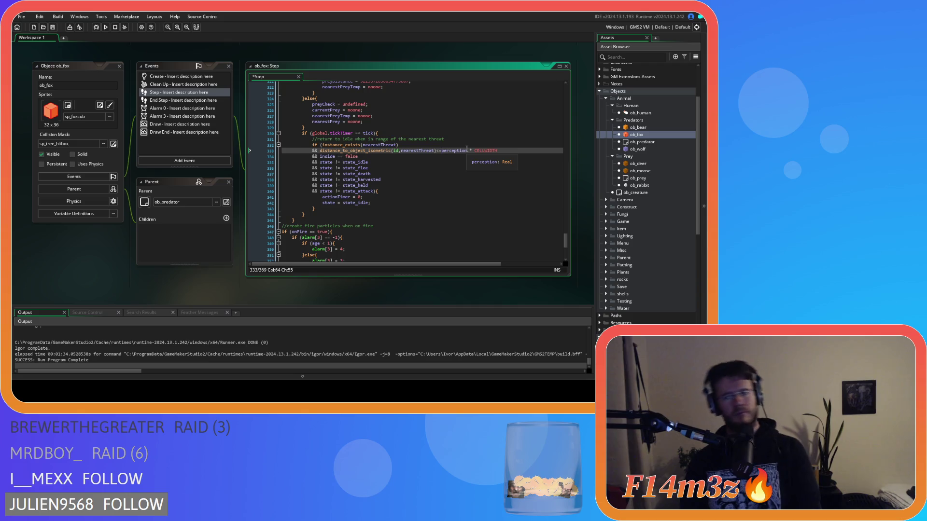
- Open the ob_wolf object's Step event code
double_click(628, 149)
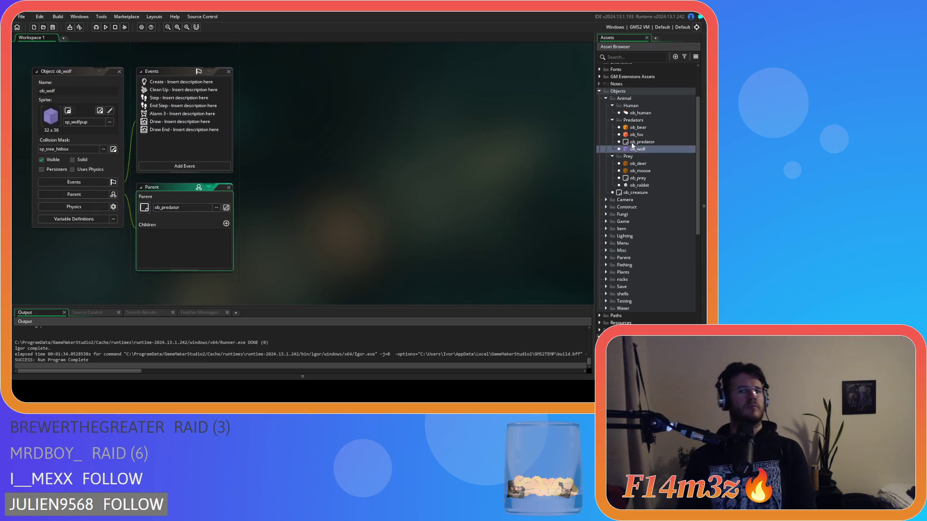
double_click(635, 135)
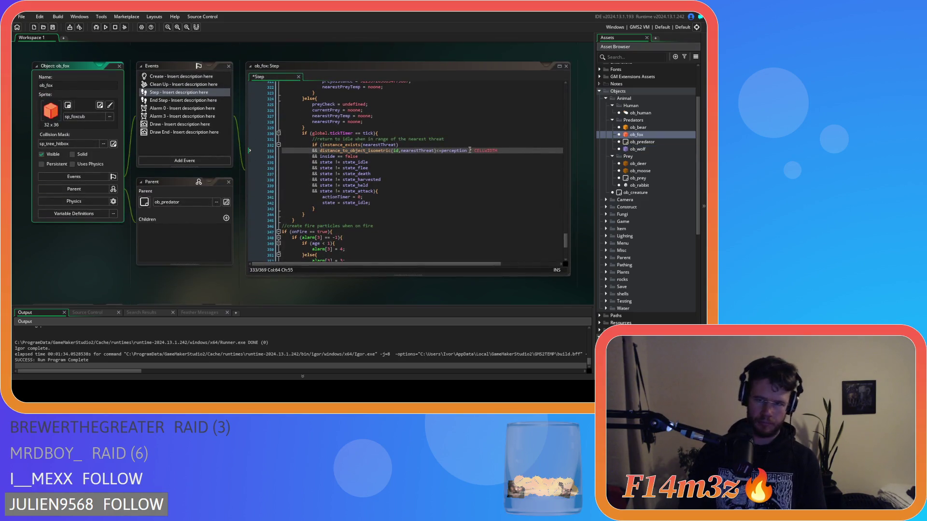
click(470, 150)
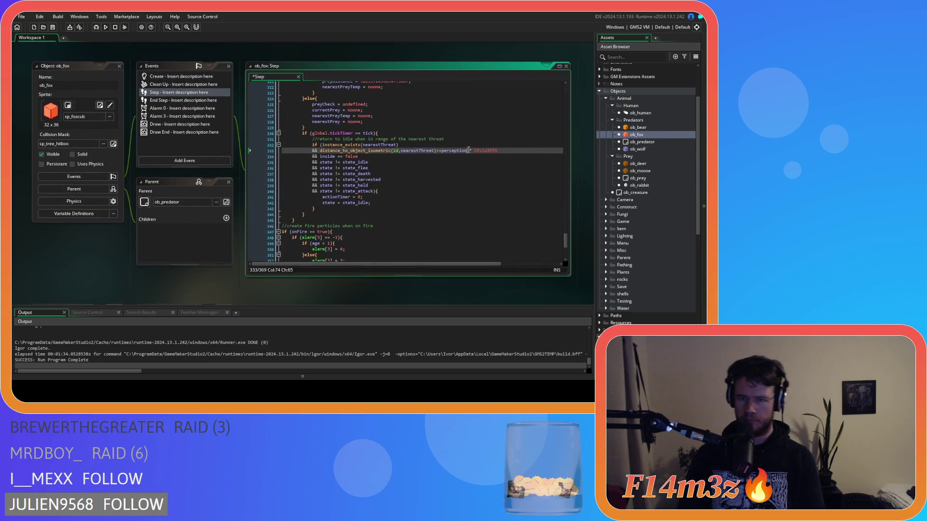
double_click(634, 149)
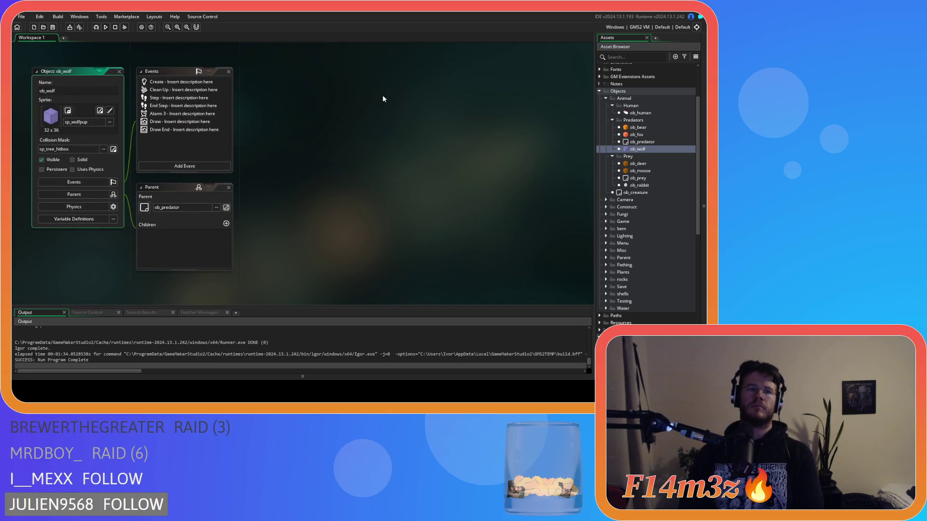
double_click(163, 98)
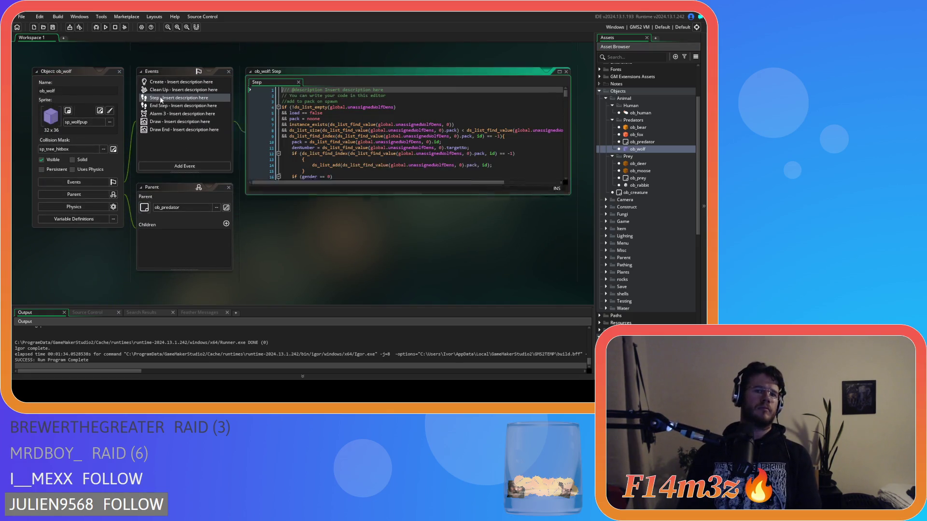
- Recheck ob_fox for point_dista, then search ob_wolf's Step code for _distance
double_click(636, 134)
text(point_dista)
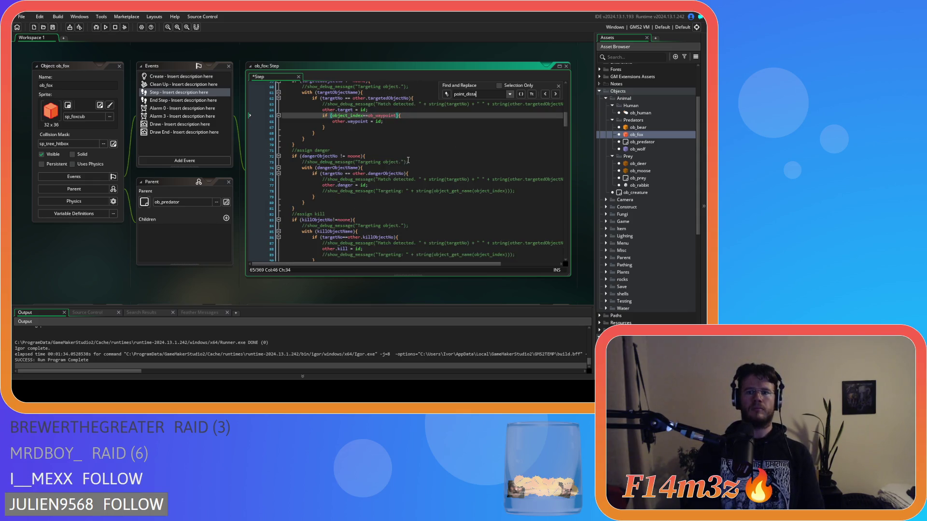
click(558, 86)
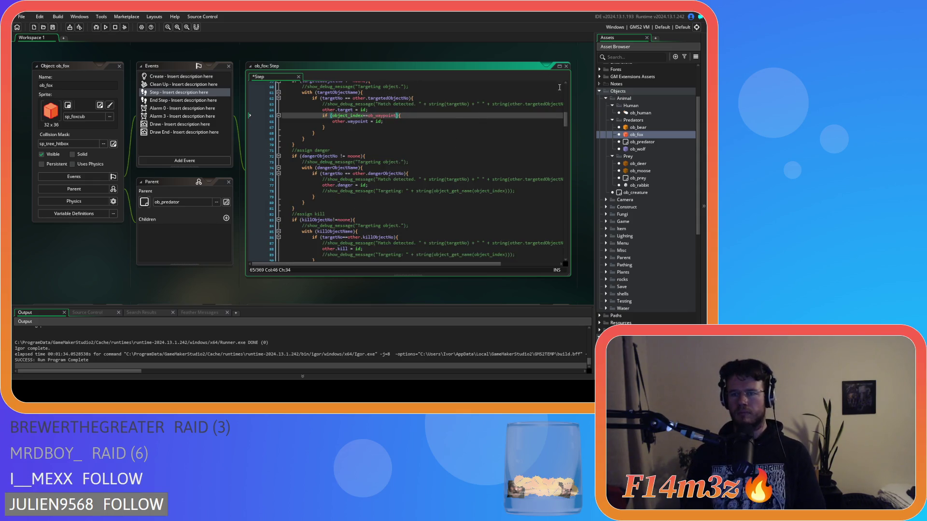
double_click(643, 149)
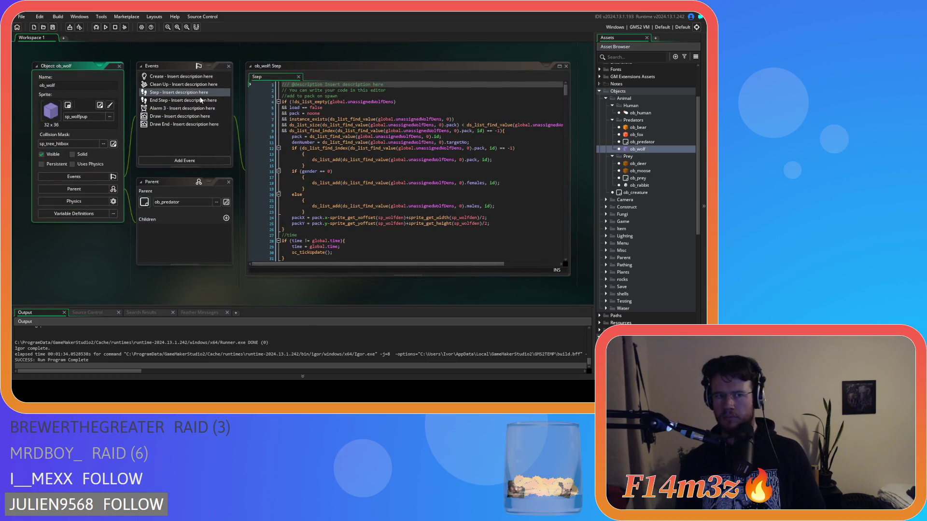
click(322, 132)
key(ctrl+f)
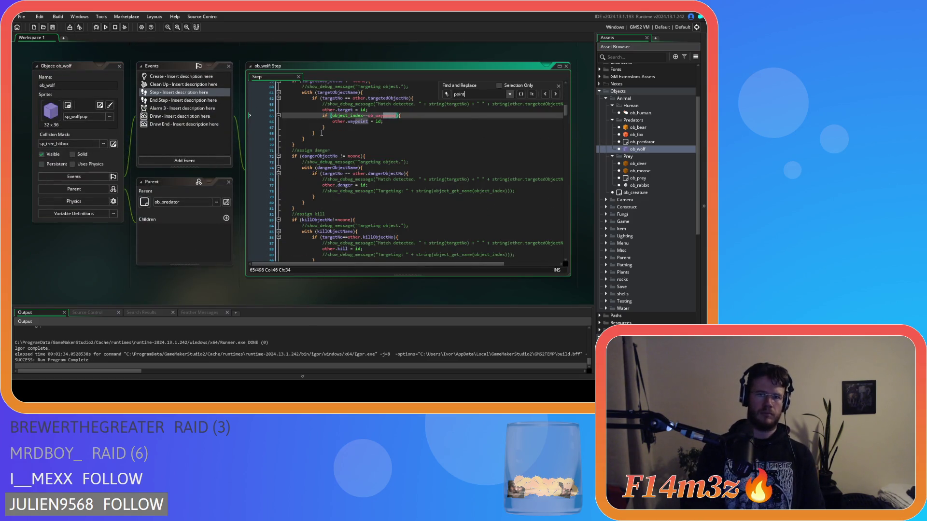
text(_distance)
- Replace ob_wolf's line 438 tent distance call with distance_to_object_isometric(other,id)
key(ctrl+h)
click(499, 104)
key(ctrl+v)
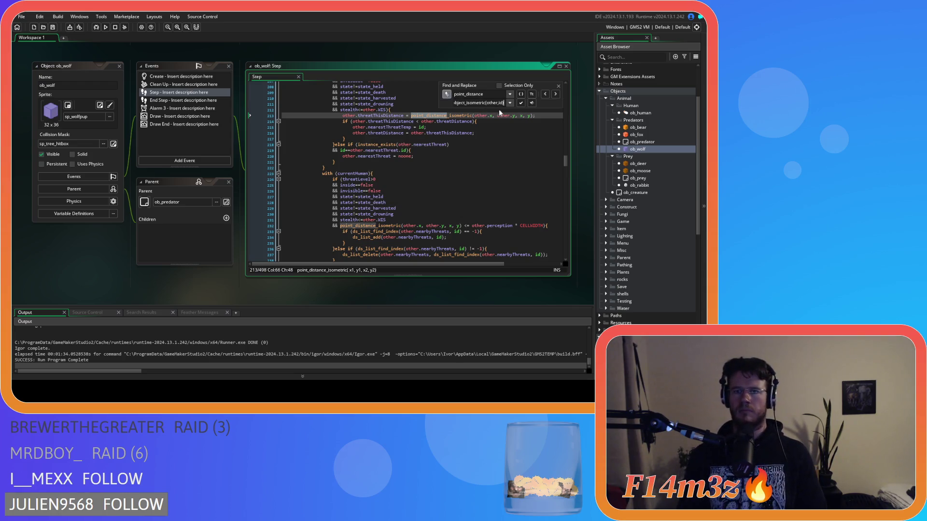
mouse_move(481, 103)
mouse_down()
mouse_move(505, 103)
mouse_move(488, 117)
mouse_move(411, 117)
mouse_up()
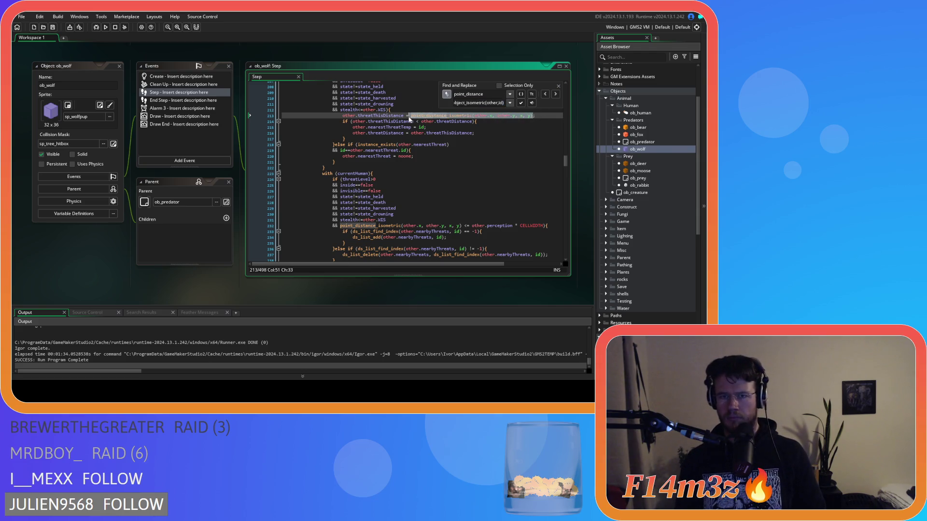
click(532, 102)
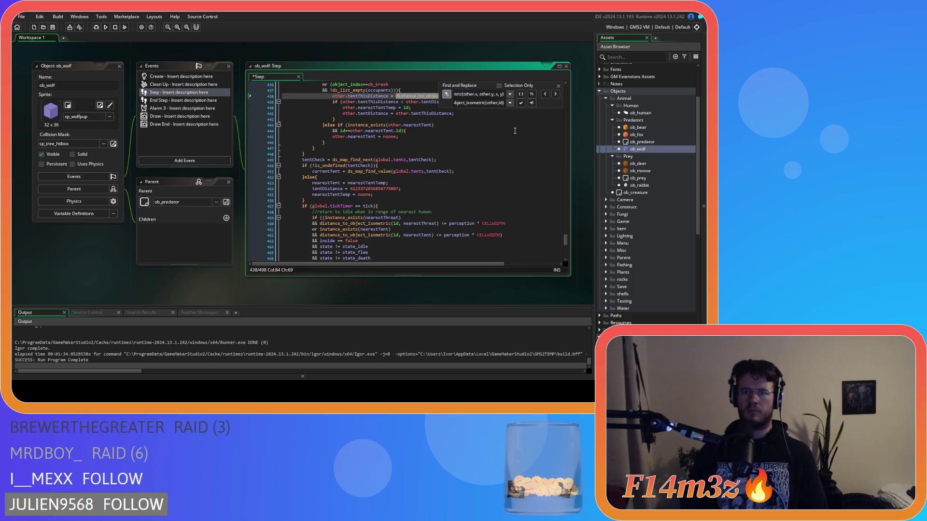
- Search ob_wolf's code again, then scroll to the return-to-idle block at lines 451–481
scroll(532, 142, up, 3)
key(ctrl+f)
click(475, 118)
key(ctrl+f)
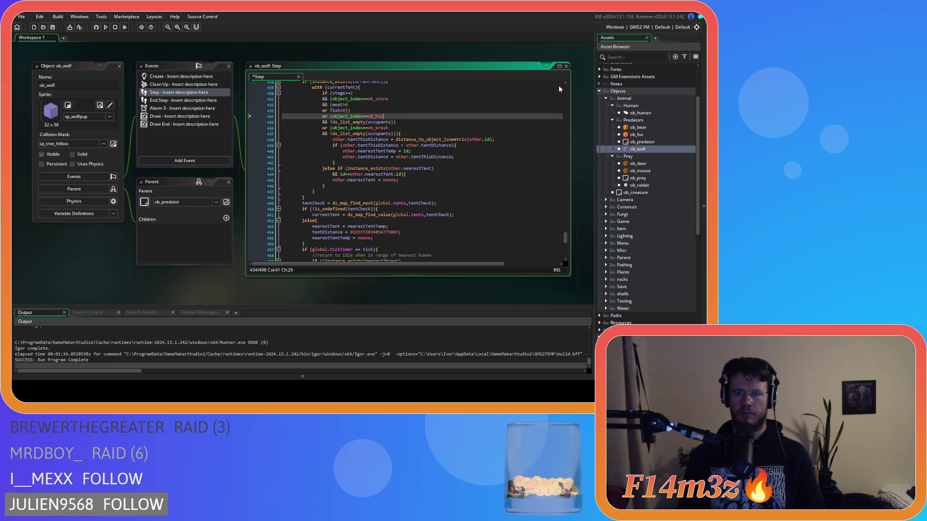
text(point)
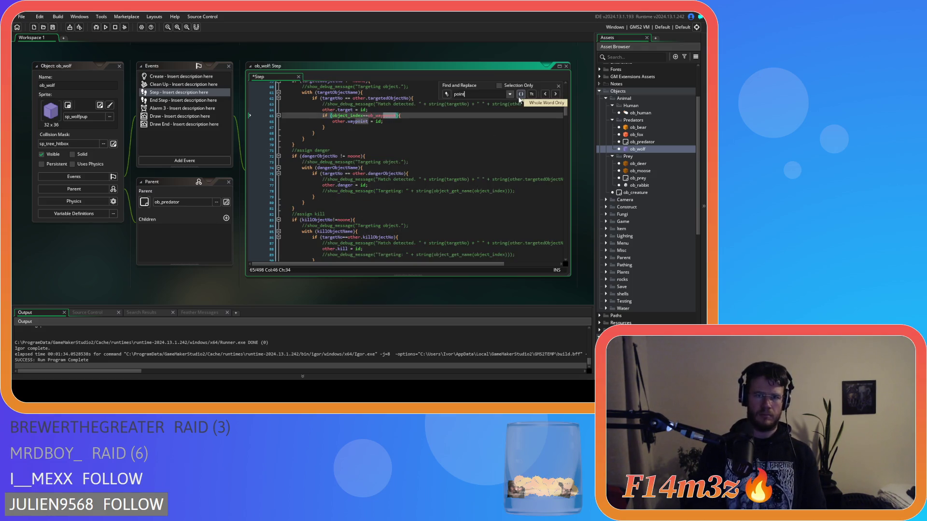
text(_iddistnace)
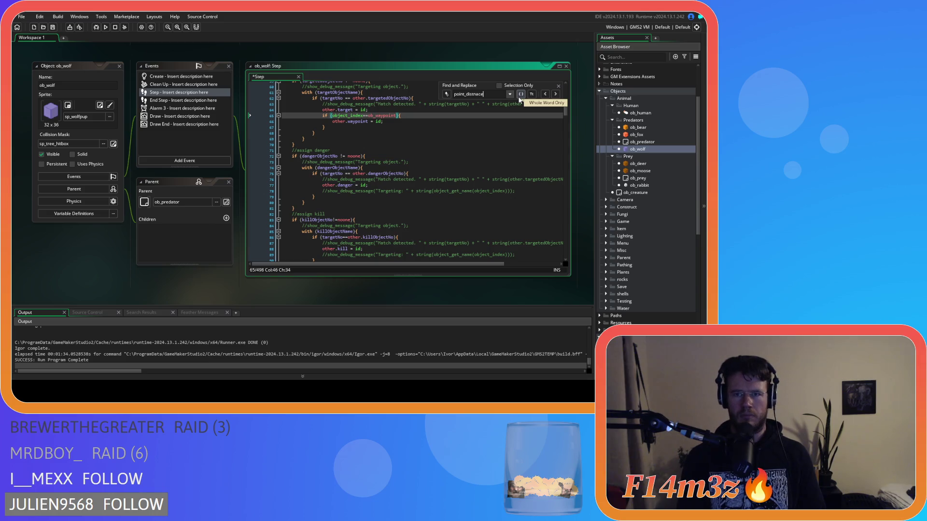
click(559, 86)
drag(566, 114, 551, 249)
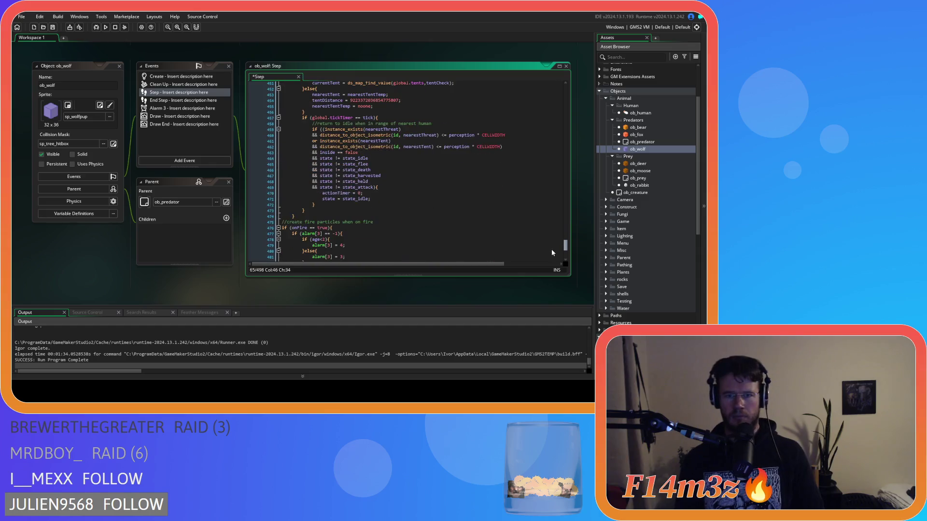
- Remove the spaces around the commas, <= and * in line 460's distance check
click(400, 135)
key(Delete)
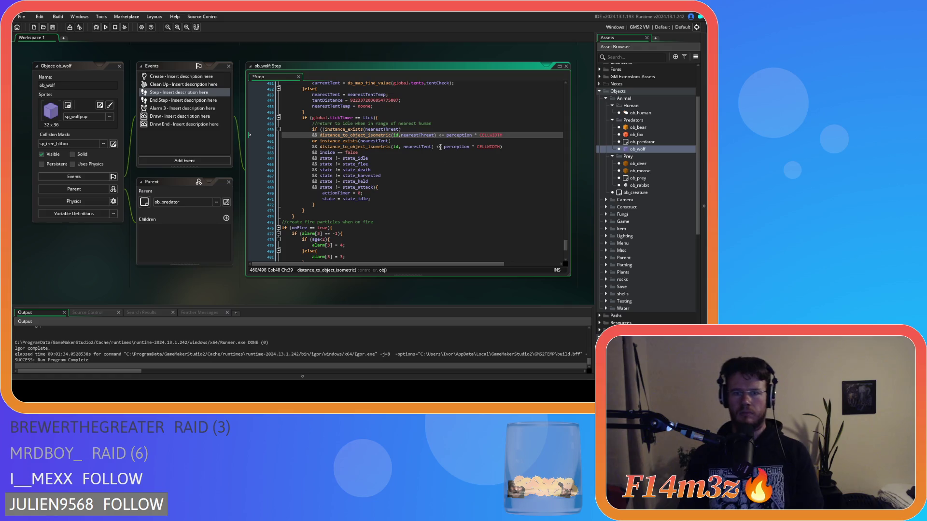
click(439, 136)
key(BackSpace)
key(Right)
key(Right)
key(Delete)
click(468, 135)
key(BackSpace)
key(Right)
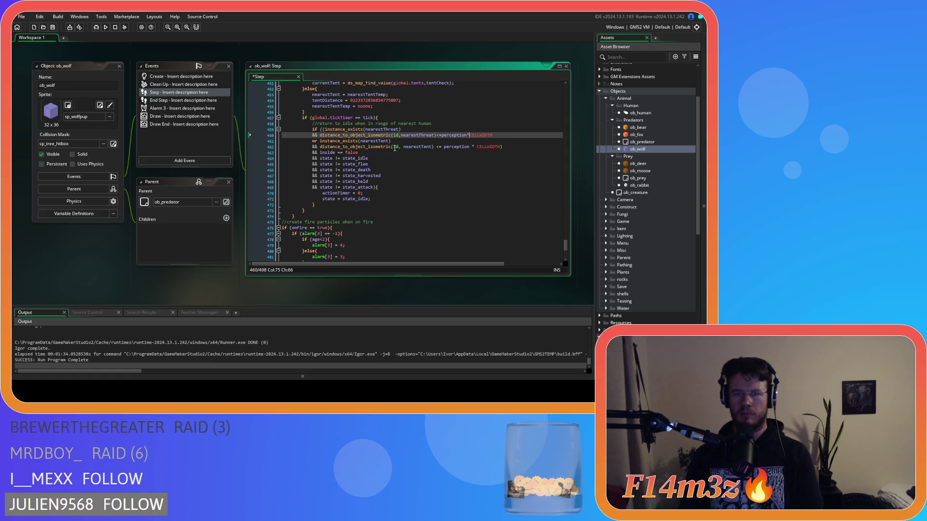
- Remove the spaces in line 462's tent distance check, including before the perception multiplier
click(400, 147)
key(Delete)
click(431, 147)
key(Delete)
key(Delete)
click(464, 147)
- Compact the inside==false, state!=state_idle and state!=state_flee checks in ob_wolf's condition
key(Delete)
key(Right)
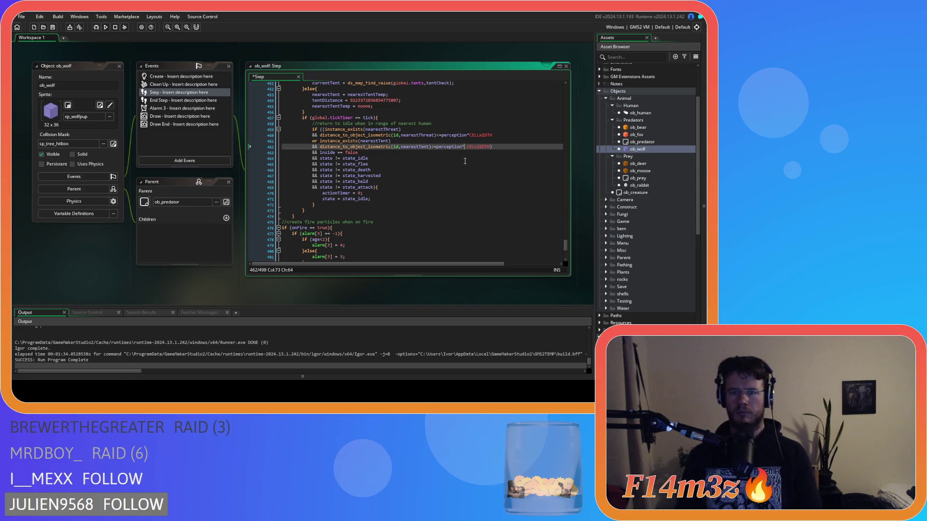
click(338, 152)
key(Delete)
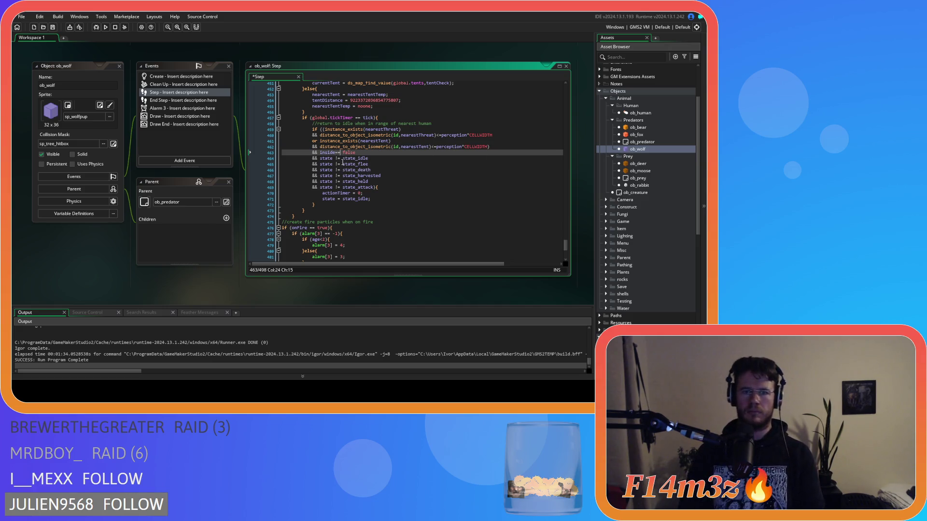
key(Delete)
click(334, 158)
key(Delete)
text(!)
key(Delete)
click(334, 165)
- Compact the state_death, state_harvested, state_held and state_attack checks, then save ob_wolf's Step
key(Delete)
key(Delete)
key(Delete)
text(!=)
click(335, 170)
key(Delete)
key(Delete)
key(Delete)
text(!=)
click(335, 176)
key(Delete)
key(Delete)
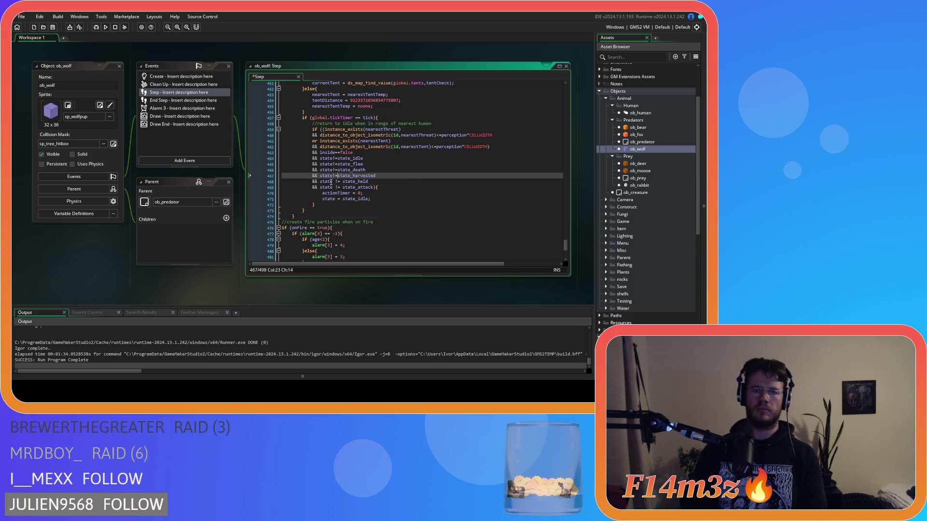
click(332, 182)
key(Delete)
key(Right)
key(Right)
key(Delete)
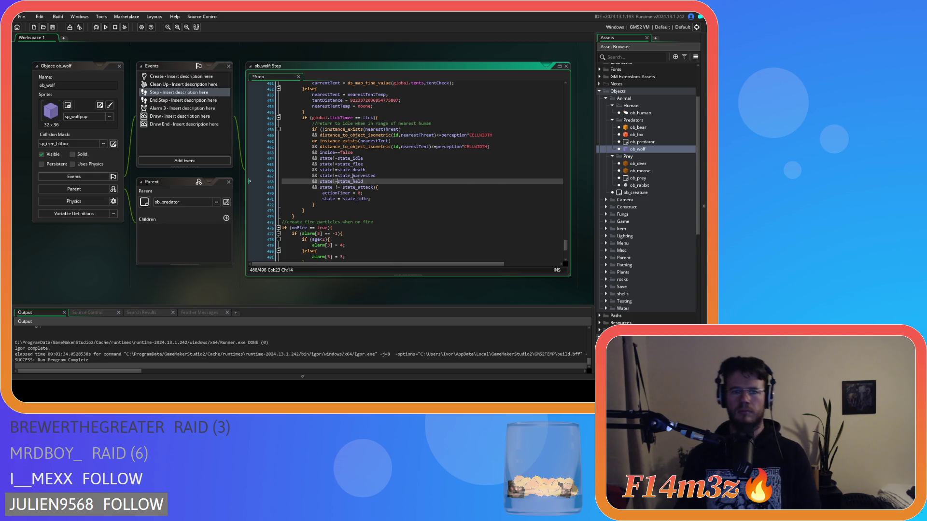
click(332, 188)
key(Delete)
key(Right)
key(Right)
key(Delete)
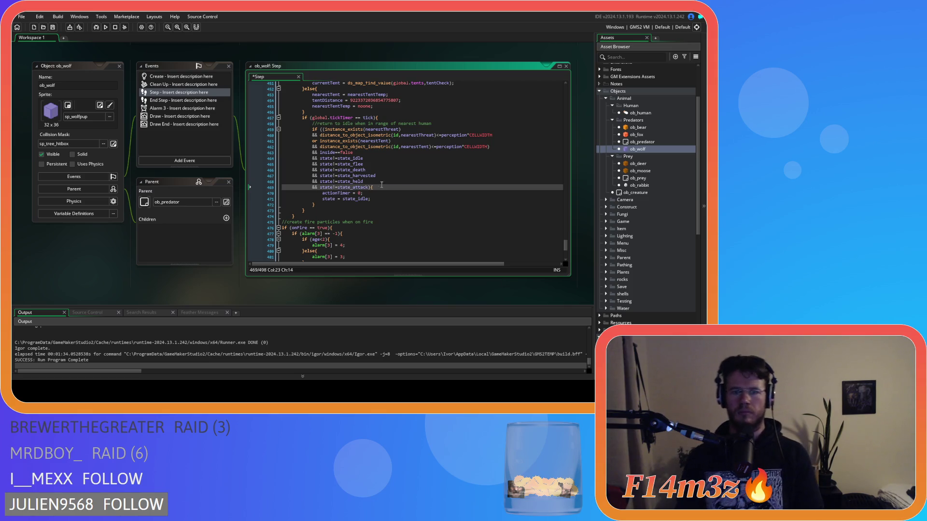
key(ctrl+s)
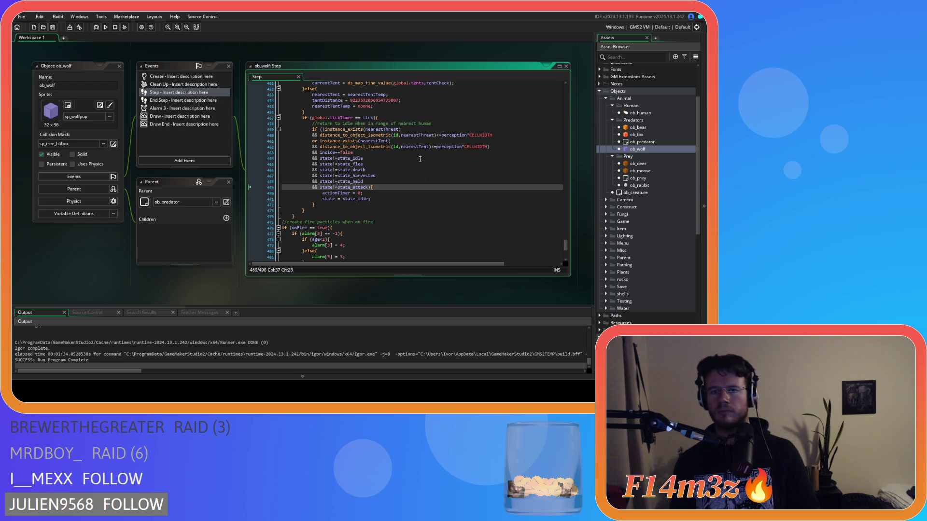
- Open ob_fox's Step code and compact its inside==false check
double_click(636, 134)
drag(563, 117, 548, 245)
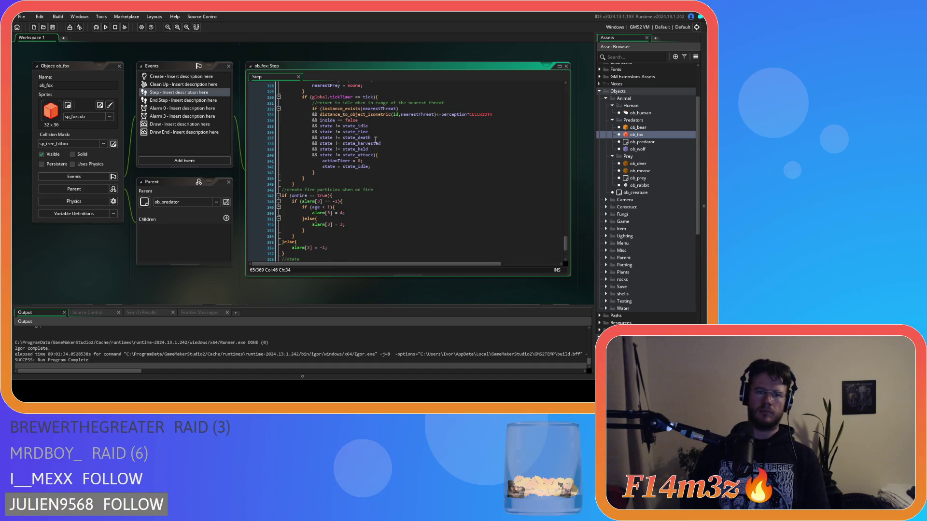
click(337, 122)
key(BackSpace)
key(Right)
key(Right)
key(Delete)
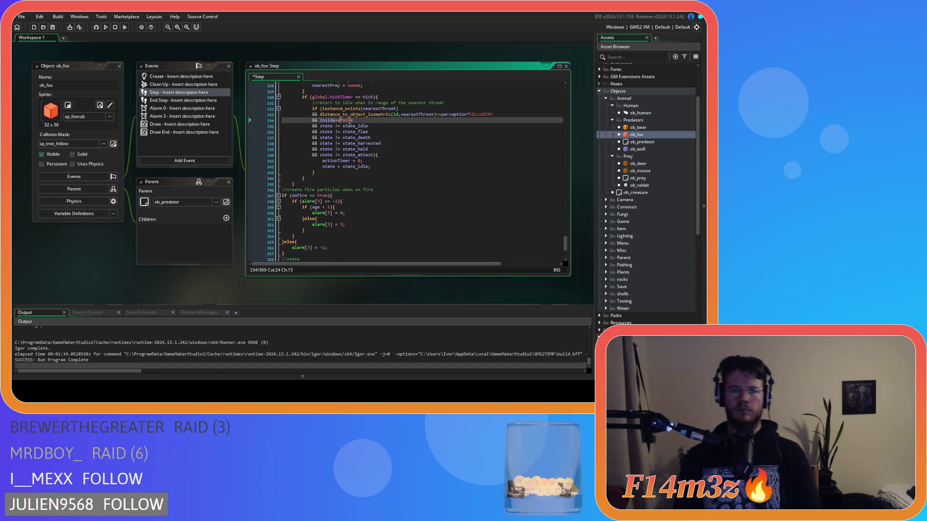
- Compact ob_fox's checks to state!=state_idle and state!=state_flee
click(335, 127)
key(BackSpace)
key(Right)
key(Right)
key(Delete)
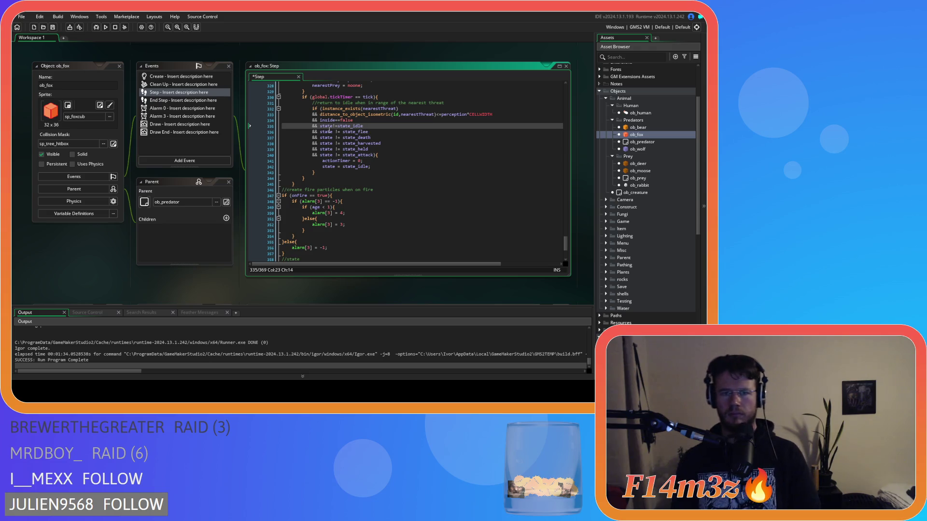
click(334, 132)
key(BackSpace)
key(Right)
key(Right)
key(Delete)
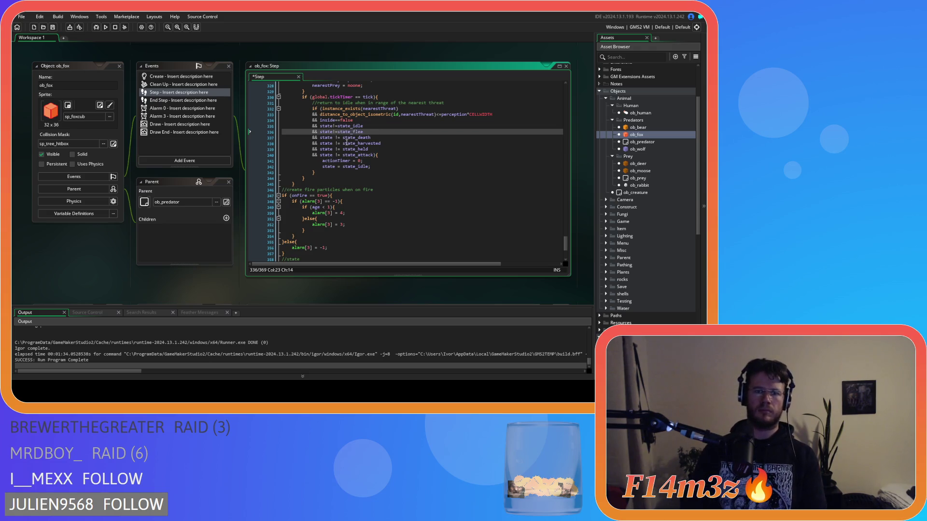
- Compact the state_death, state_harvested and state_held checks to the state!=… form
click(335, 137)
key(BackSpace)
key(Right)
key(Right)
key(Delete)
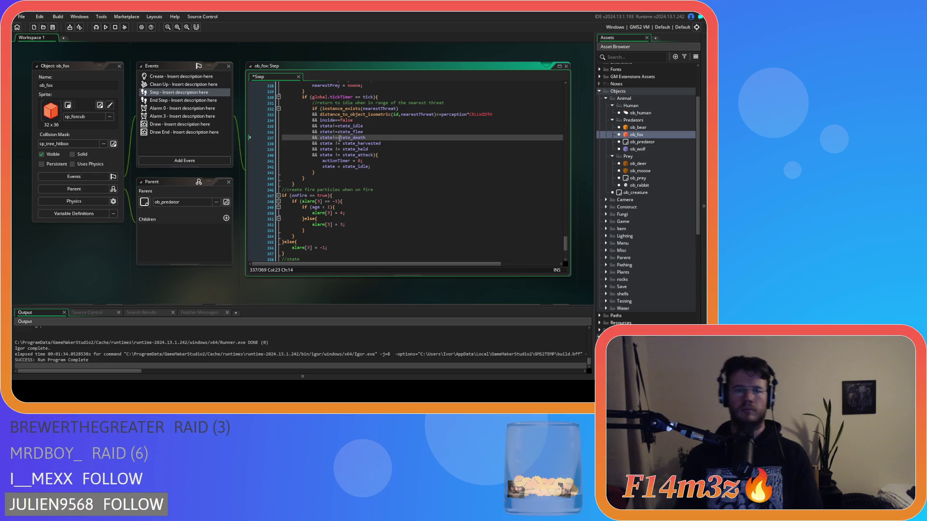
click(333, 144)
key(BackSpace)
key(Right)
key(Right)
key(Delete)
click(334, 150)
key(BackSpace)
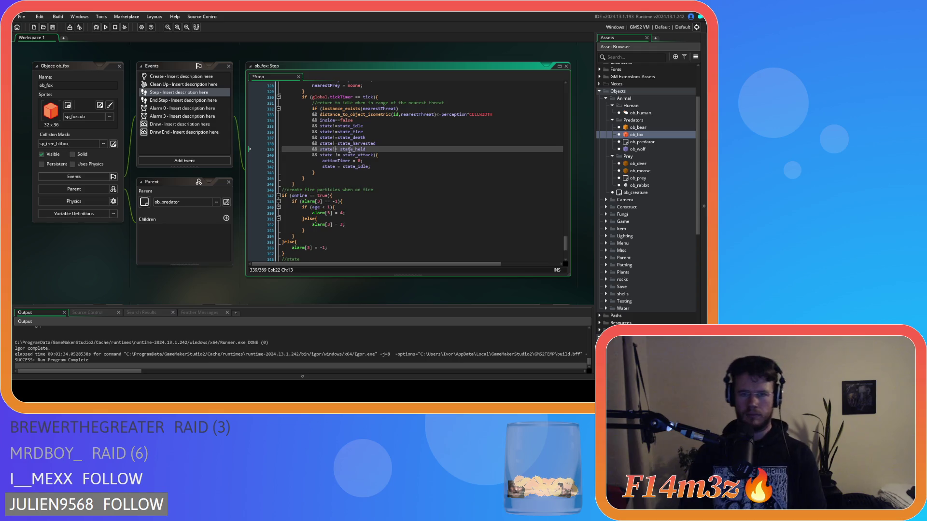
key(Right)
key(Right)
key(Delete)
- Compact the state!=state_attack check, save ob_fox's Step, and open ob_bear
click(335, 155)
key(BackSpace)
key(Right)
key(Right)
click(393, 140)
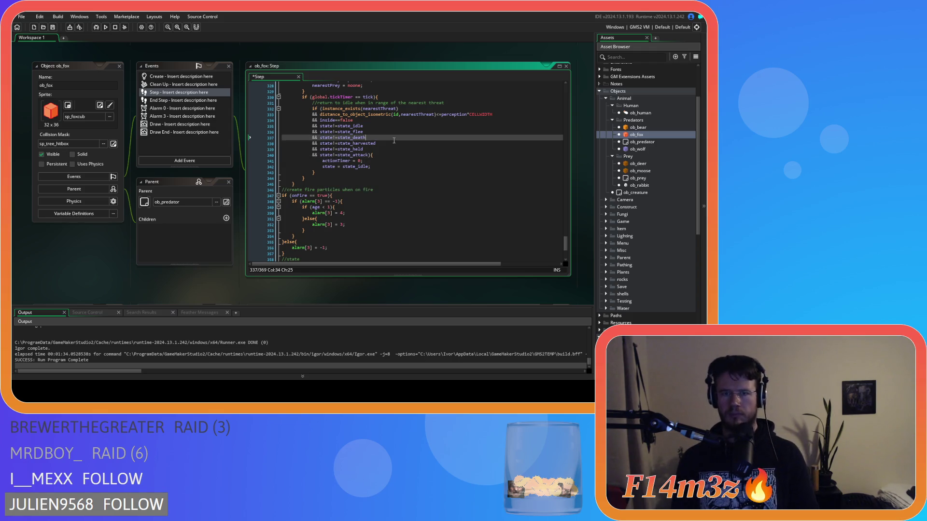
key(ctrl+s)
double_click(638, 127)
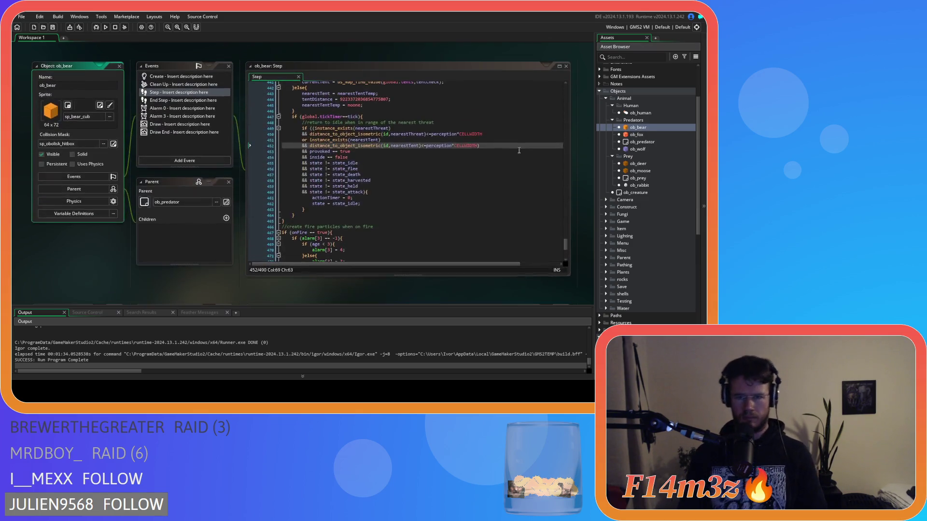
- Compact ob_bear's provoked==true, inside==false and state!=state_idle checks
click(331, 152)
key(BackSpace)
key(Right)
key(Right)
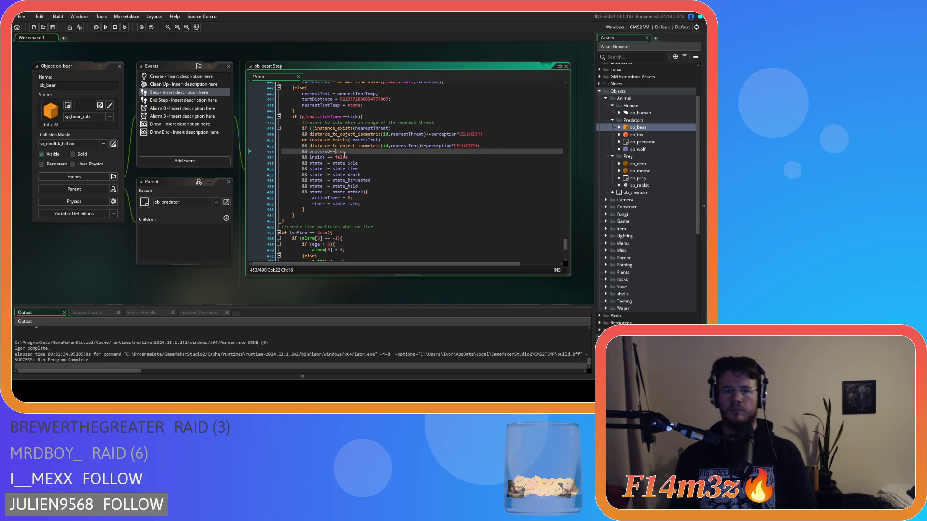
click(327, 158)
key(BackSpace)
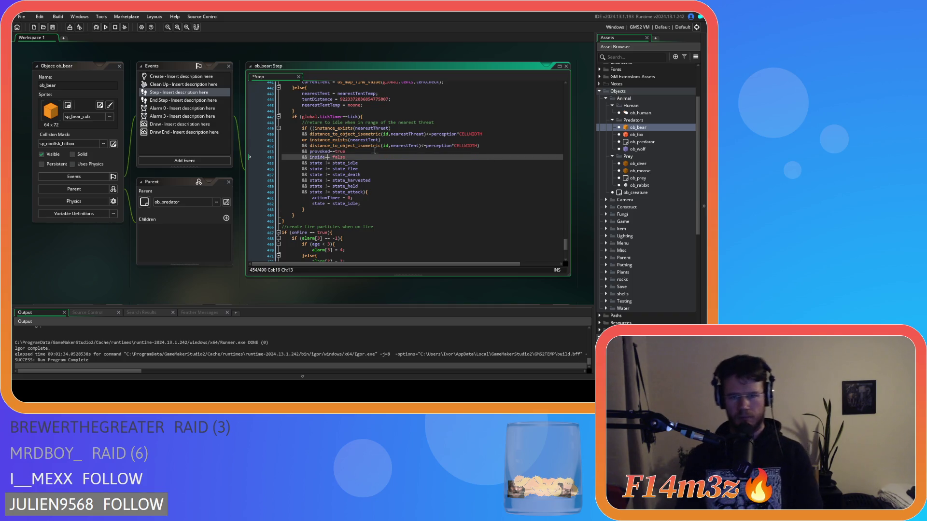
text(=)
click(331, 163)
key(BackSpace)
key(Left)
key(Left)
key(BackSpace)
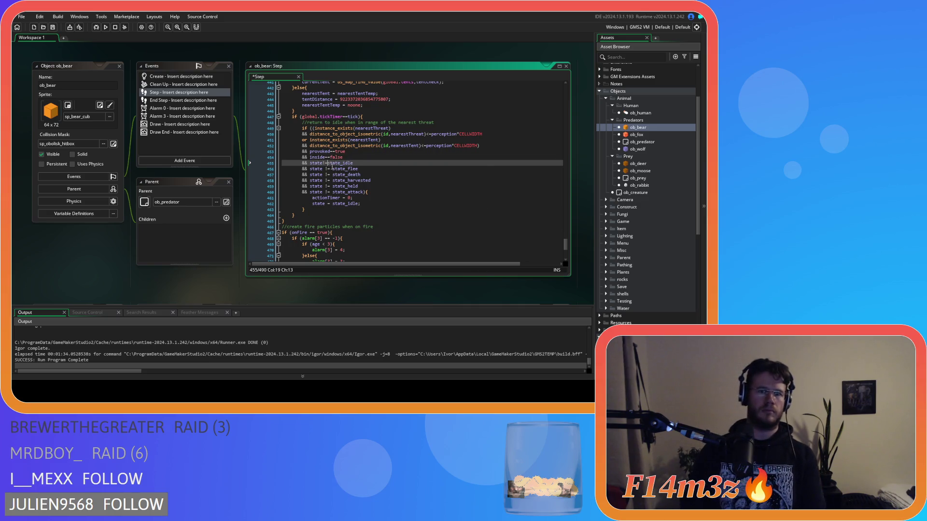
- Remove the spaces in the state!=state_flee and state!=state_death checks
click(324, 169)
key(Delete)
key(Right)
key(Right)
key(Delete)
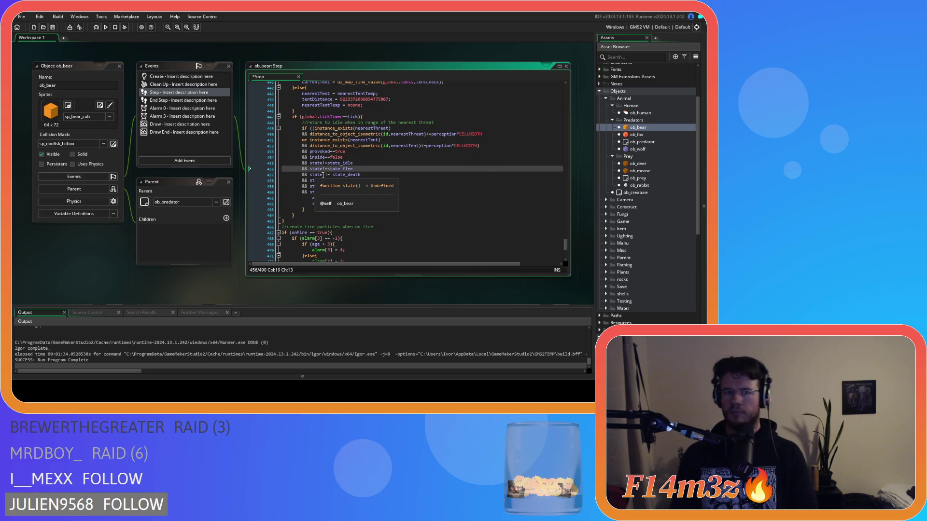
key(Left)
key(Left)
key(Down)
key(Delete)
key(Right)
key(Right)
key(Delete)
- Compact the state_harvested check to state!=state_harvested
key(Left)
key(Left)
key(Down)
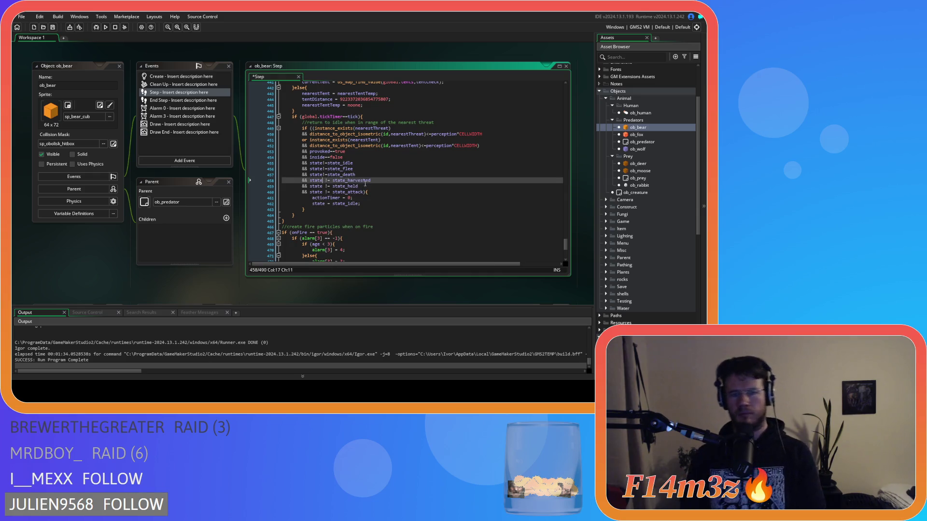
key(Delete)
key(Right)
key(Right)
key(Delete)
key(Left)
key(Left)
key(Down)
- Fix the state_held and state!=state_attack checks, then save ob_bear's Step
key(Delete)
key(Right)
key(Right)
key(Delete)
text(!)
key(Right)
key(Delete)
click(401, 180)
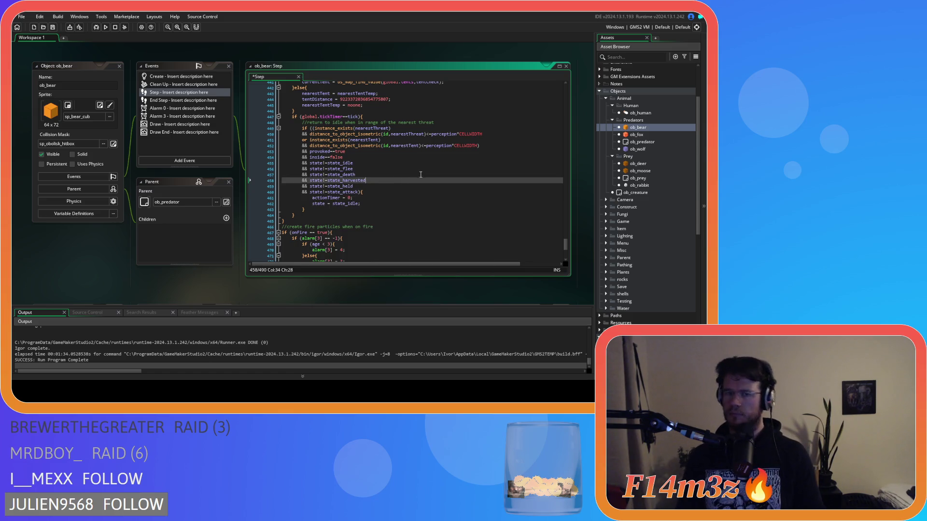
key(ctrl+s)
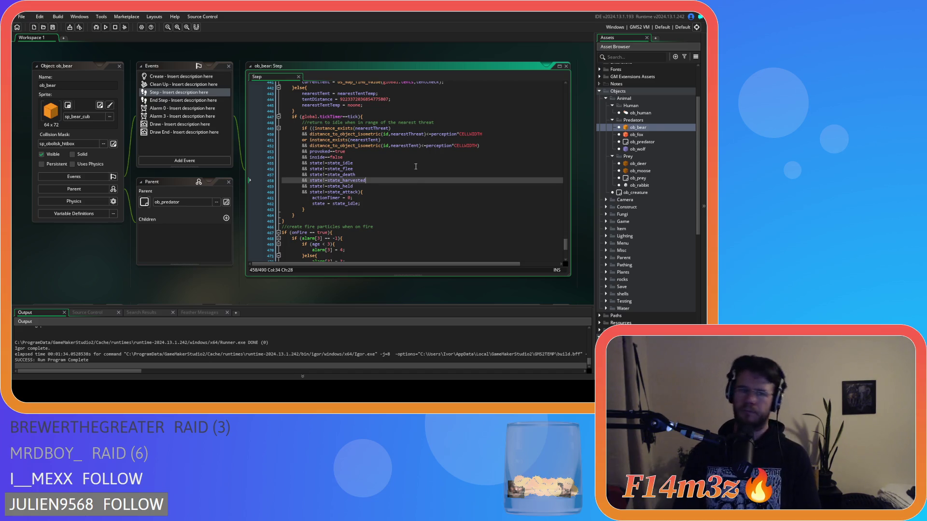
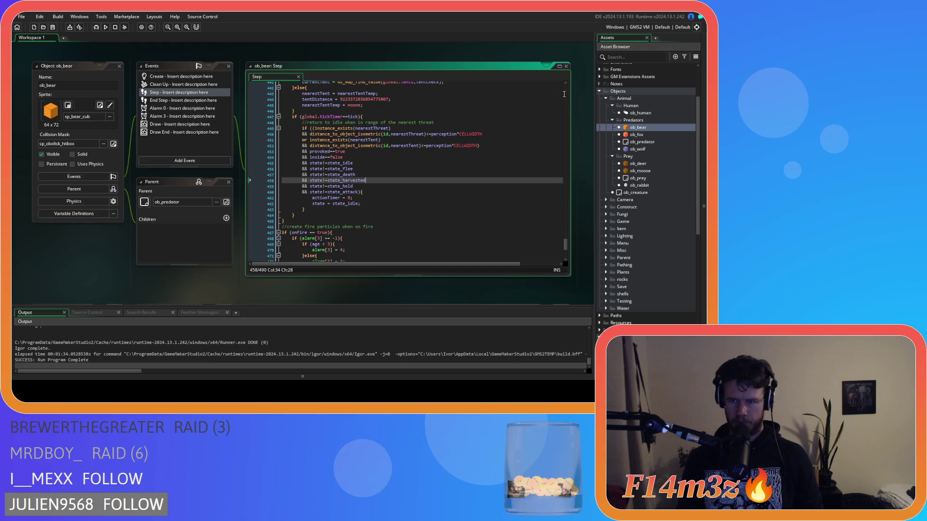
- Open ob_deer's Step event code after a brief look at ob_wolf
double_click(638, 148)
click(479, 175)
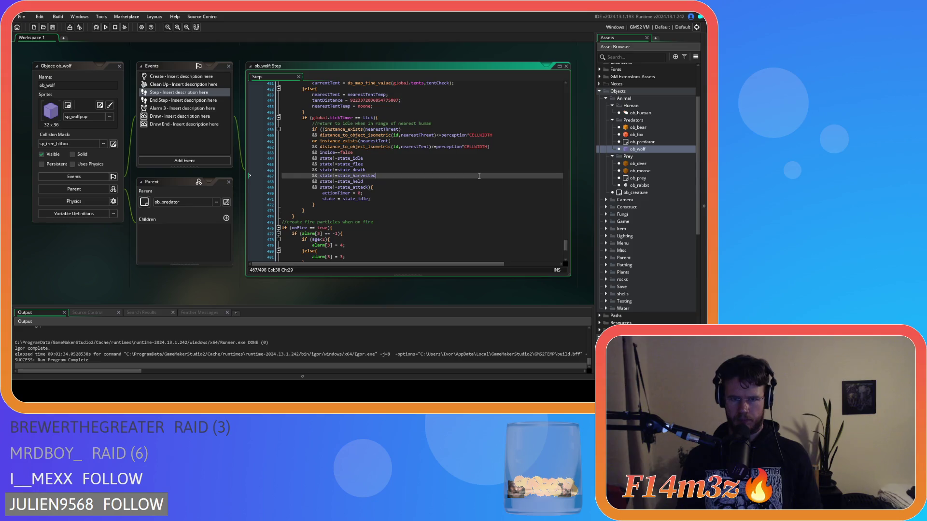
double_click(638, 164)
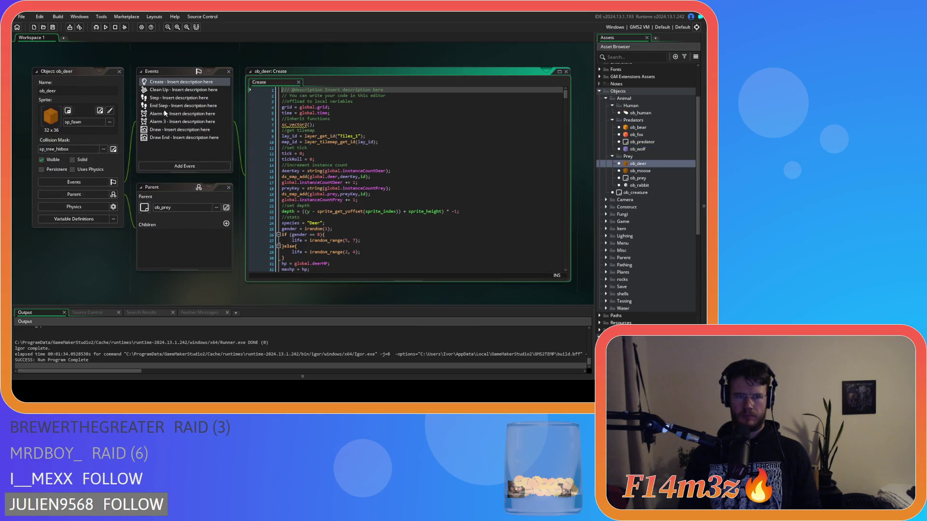
click(192, 101)
click(358, 170)
- Replace point_distance_isometric(other.x, other.y, x, y) with distance_to_object_isometric(other,id) and save
key(ctrl+f)
text(state)
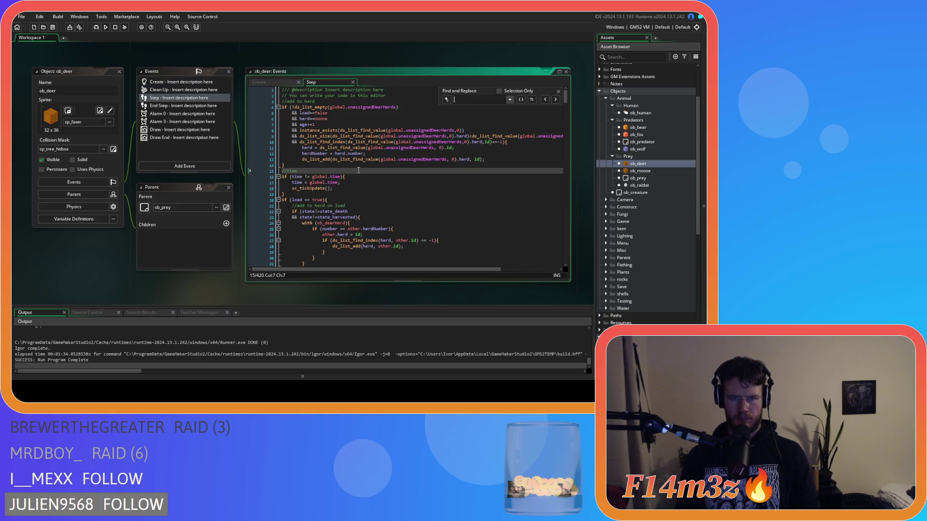
key(BackSpace)
key(BackSpace)
key(BackSpace)
text(point_dist)
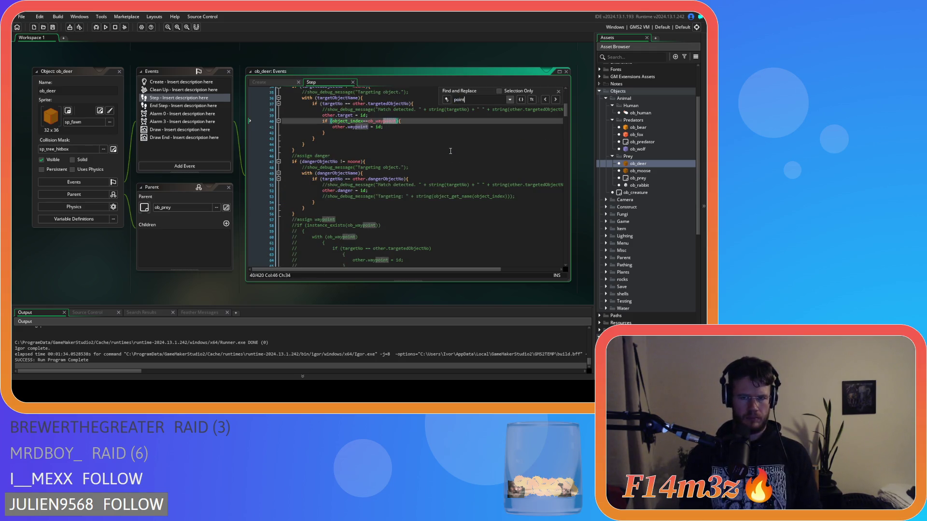
drag(535, 121, 414, 124)
key(ctrl+h)
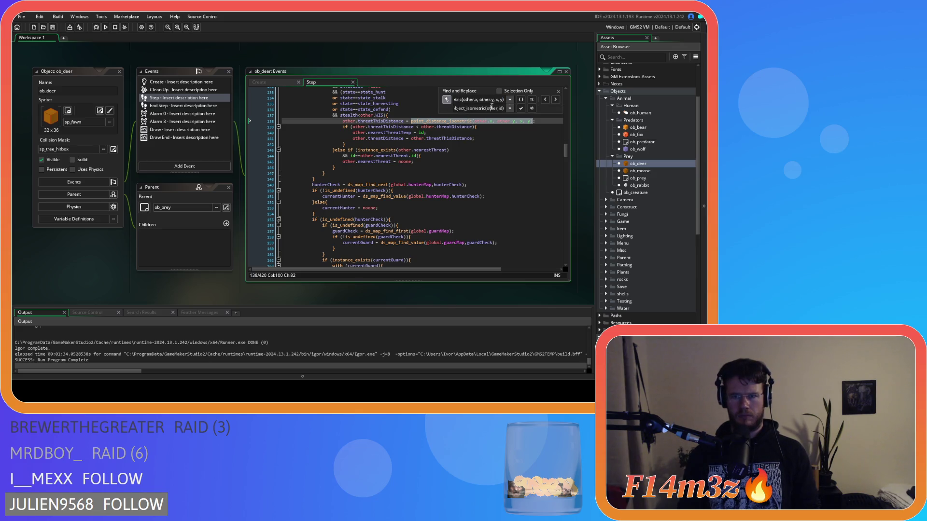
click(532, 108)
scroll(445, 166, up, 3)
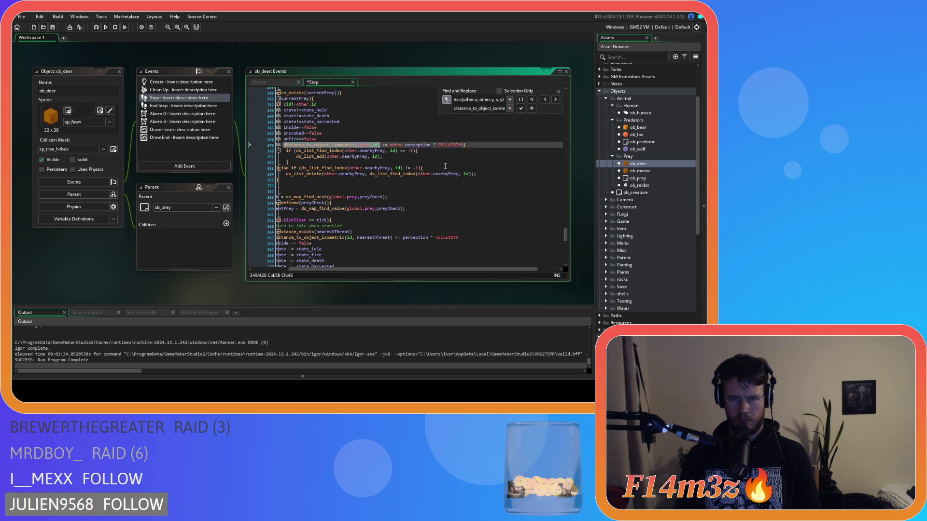
click(559, 92)
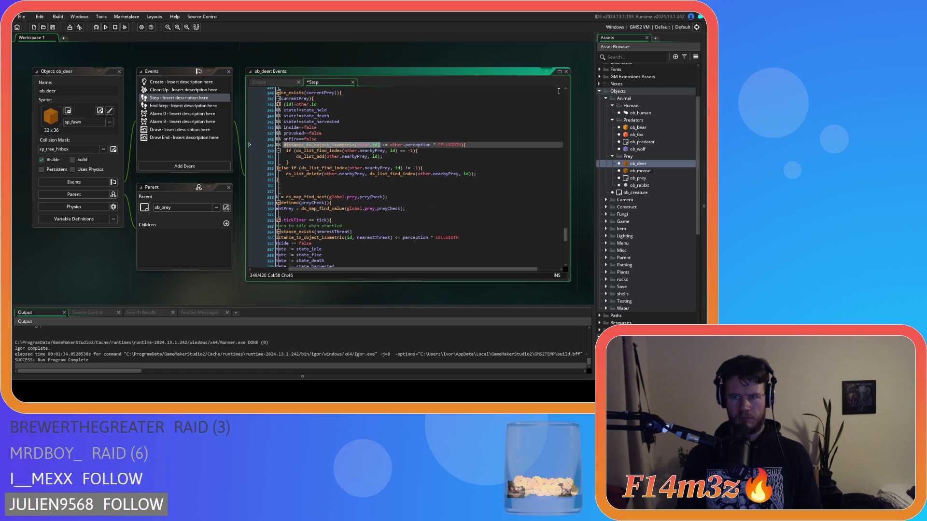
drag(373, 273, 336, 274)
click(375, 145)
key(ctrl+s)
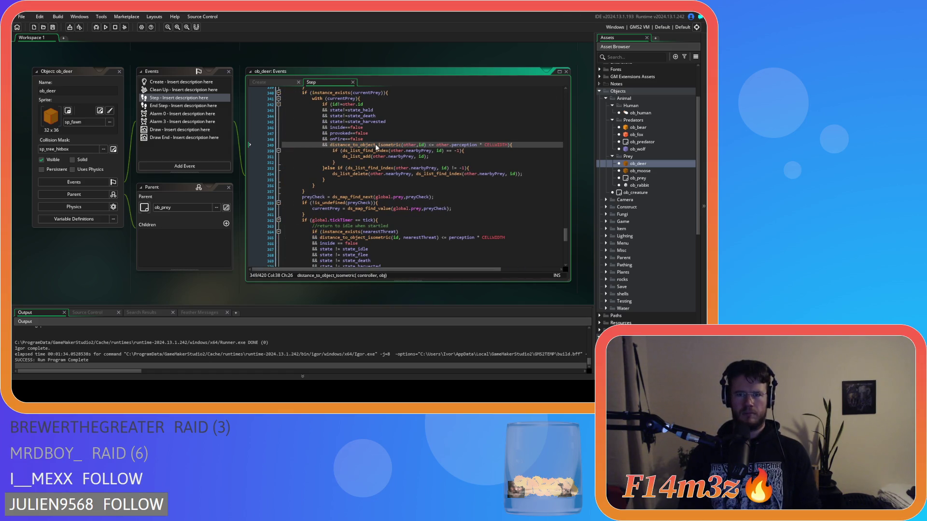
- Search the Step code again for any remaining point_distance calls
key(ctrl+f)
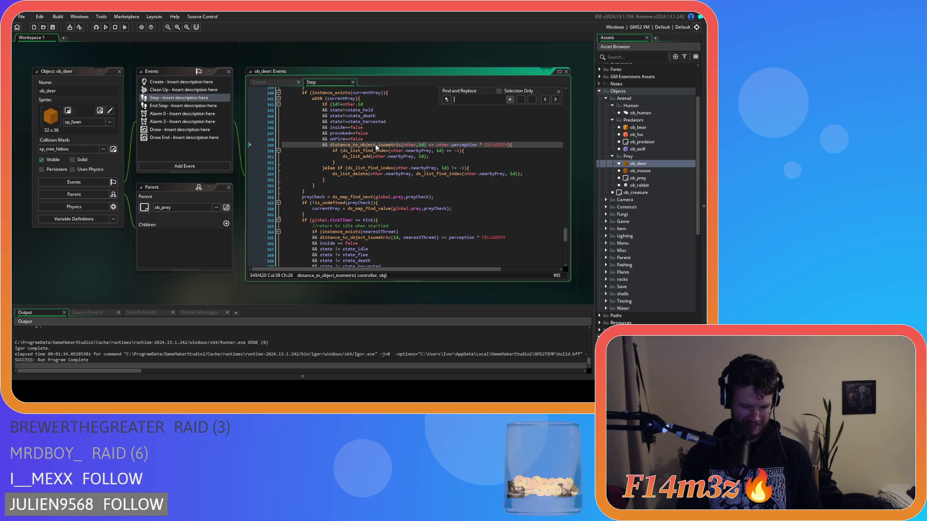
text(point_distance)
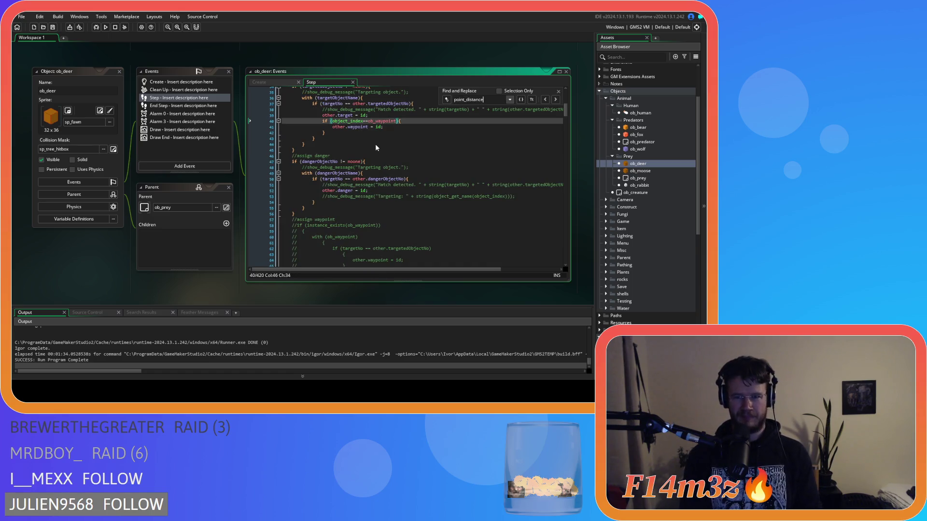
click(558, 91)
click(540, 147)
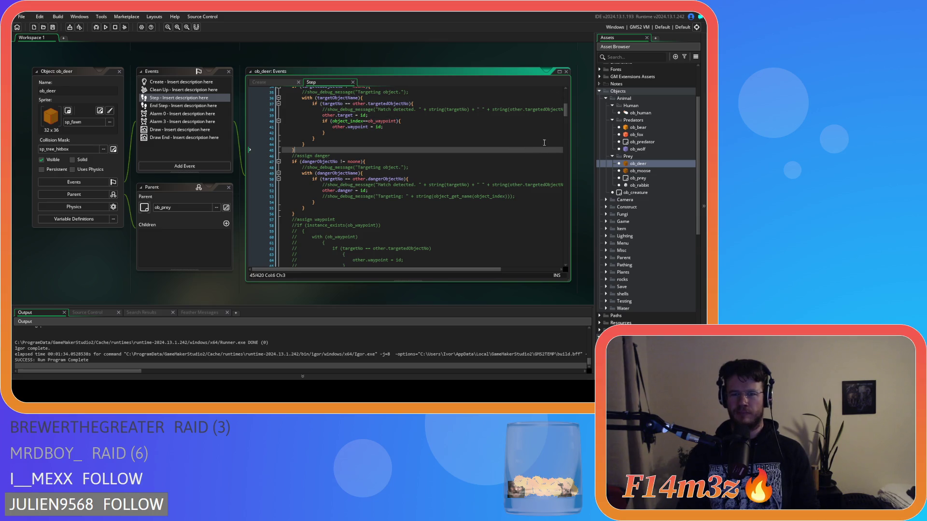
mouse_move(566, 114)
mouse_down()
mouse_move(557, 259)
mouse_move(558, 242)
mouse_up()
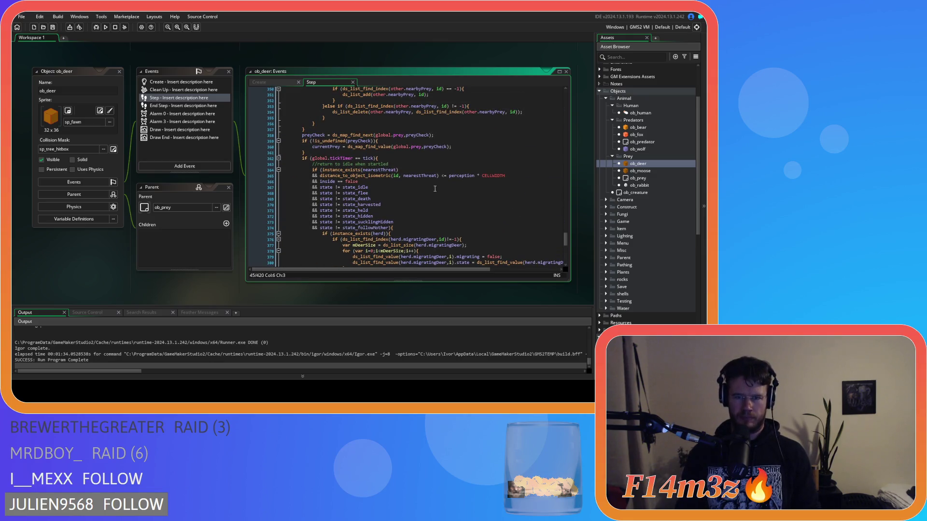
- Remove the spaces in line 365's distance check around <=, perception and CELLWIDTH
click(405, 179)
key(BackSpace)
click(437, 176)
key(BackSpace)
key(Right)
key(Right)
key(Delete)
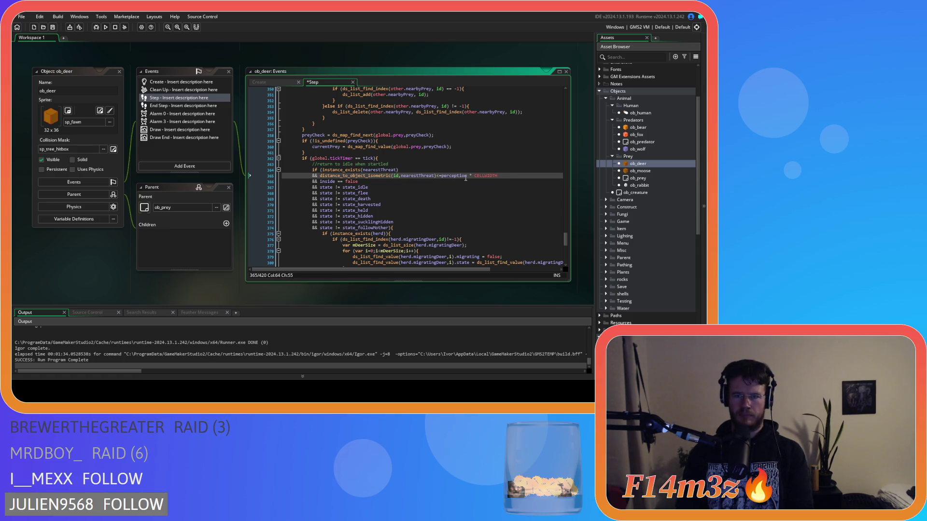
key(ctrl+Right)
key(Right)
key(Delete)
- Tighten inside==false and the != comparisons on lines 366–369
click(334, 182)
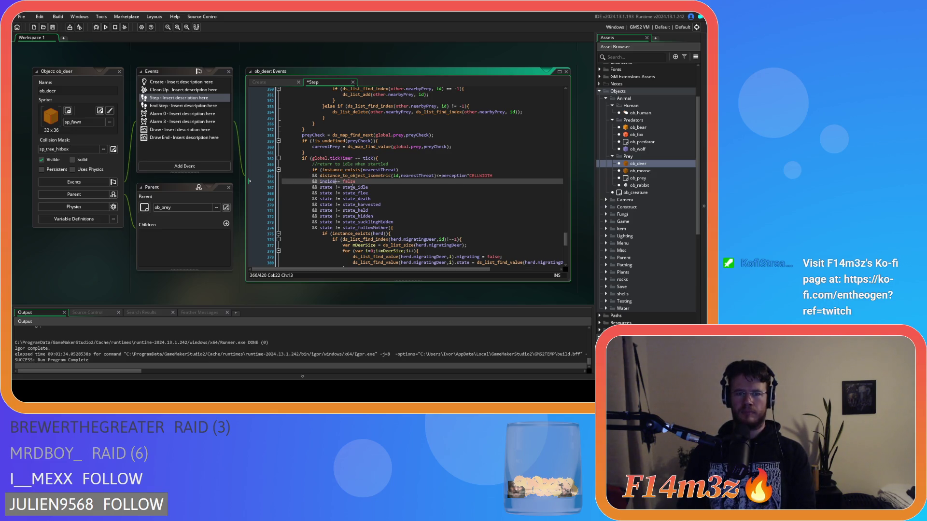
key(Delete)
click(337, 187)
key(Delete)
key(Right)
key(Right)
key(Delete)
click(333, 193)
key(Delete)
key(Right)
key(Right)
key(Delete)
click(334, 199)
key(Delete)
key(Right)
key(Right)
key(Delete)
- Remove spaces around != on line 370 and the state_held and state_hidden checks
click(334, 205)
key(Delete)
key(Right)
key(Right)
key(Delete)
click(334, 211)
key(Delete)
key(Right)
key(Right)
key(Delete)
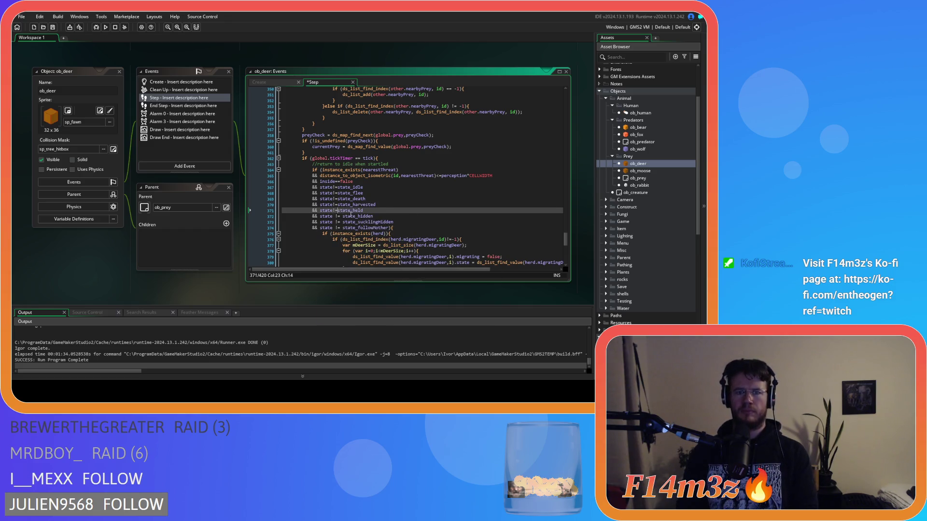
click(334, 216)
key(Delete)
key(Right)
key(Right)
key(Delete)
- Tighten the state_sucklingHidden and state_followMother checks, then save the ob_deer Step code
click(331, 222)
key(Delete)
key(Right)
key(Right)
key(Delete)
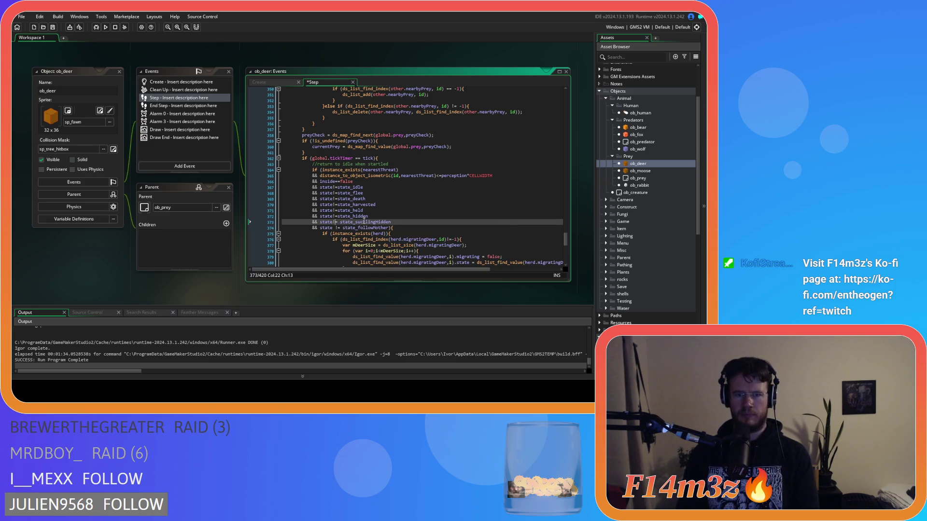
click(332, 228)
key(Delete)
key(Right)
key(Right)
key(Delete)
click(405, 228)
key(ctrl+s)
scroll(472, 201, down, 3)
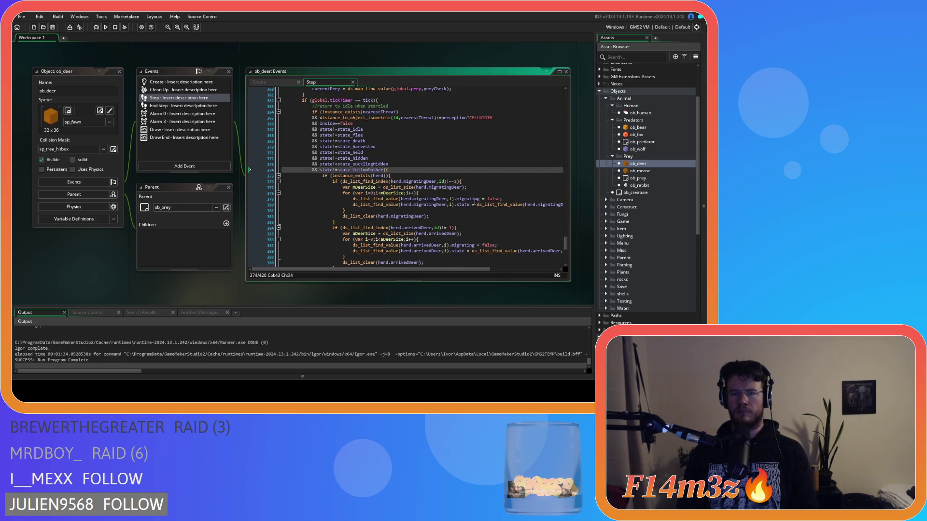
- Open ob_moose's Step event and search it for point_distance
double_click(636, 173)
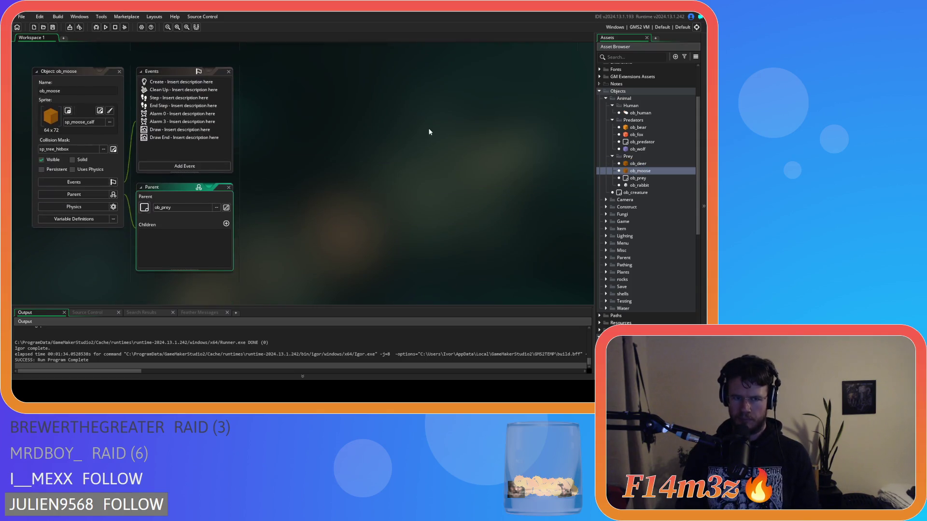
click(169, 98)
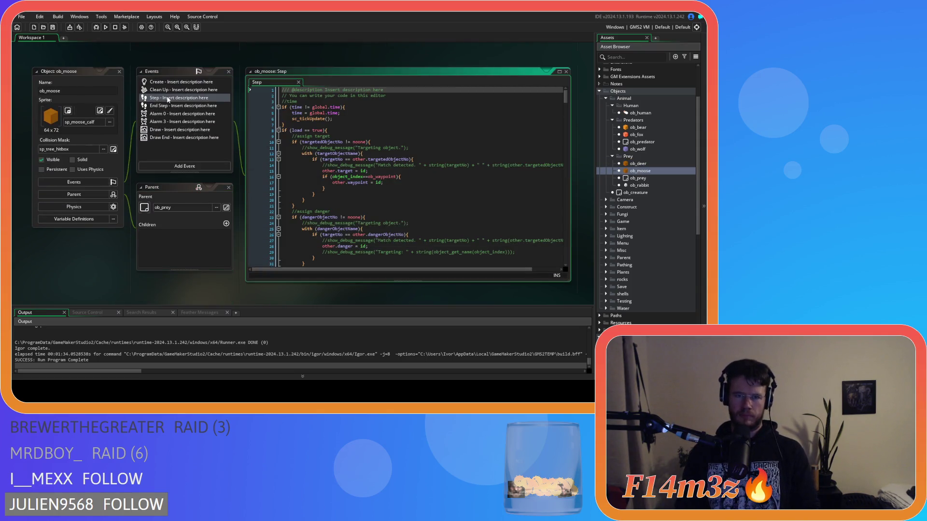
click(335, 132)
key(ctrl+f)
text(poin)
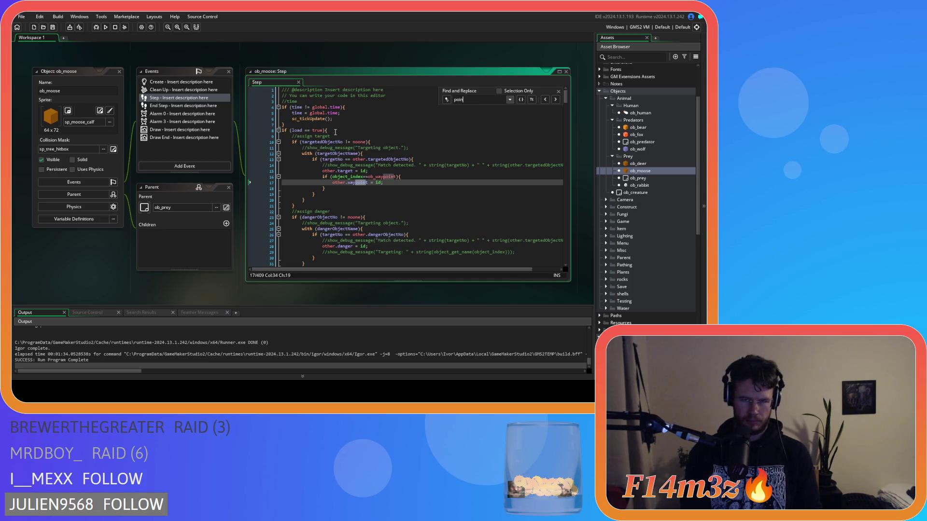
text(t_distance)
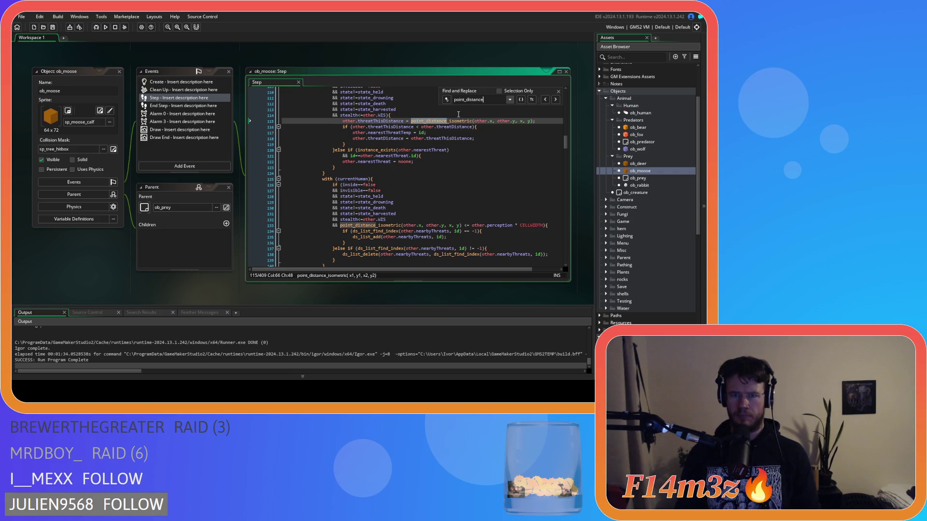
- Replace every point_distance_isometric call with distance_to_object_isometric(other,id) and save
drag(533, 121, 410, 121)
key(ctrl+f)
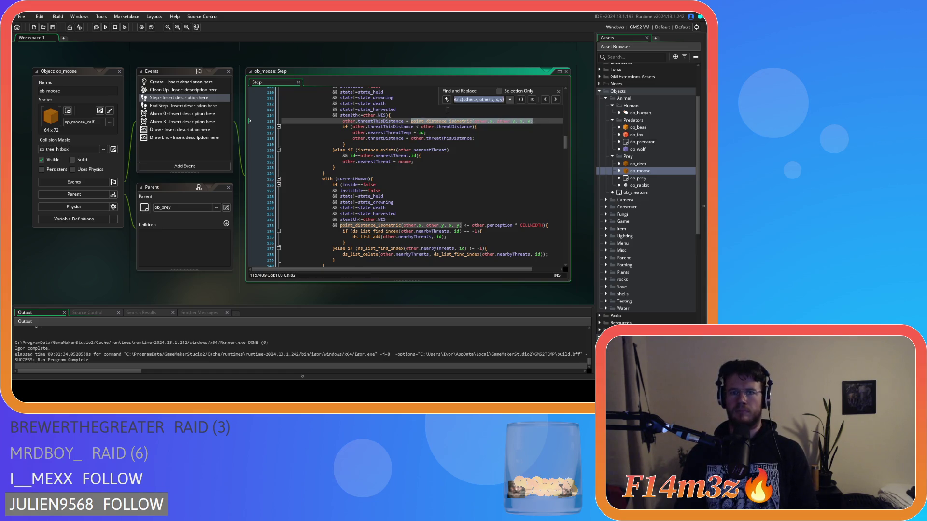
click(446, 100)
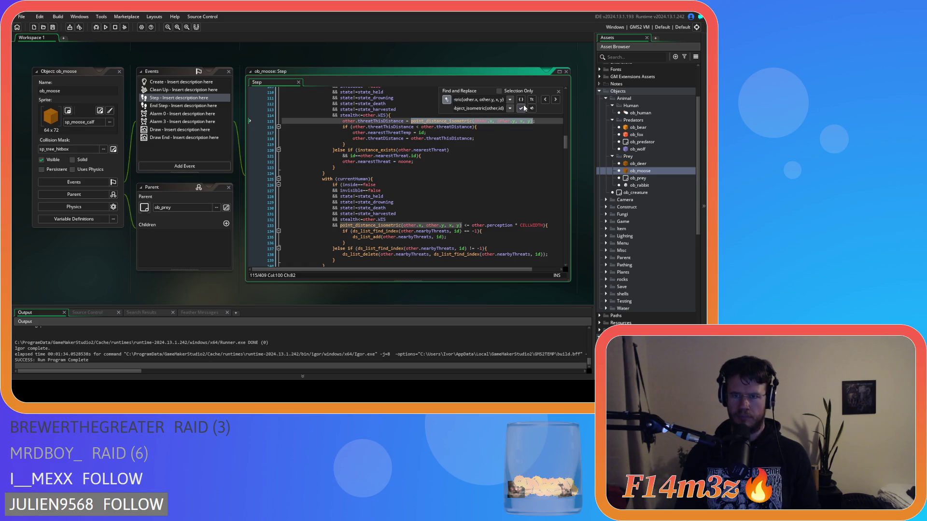
click(555, 102)
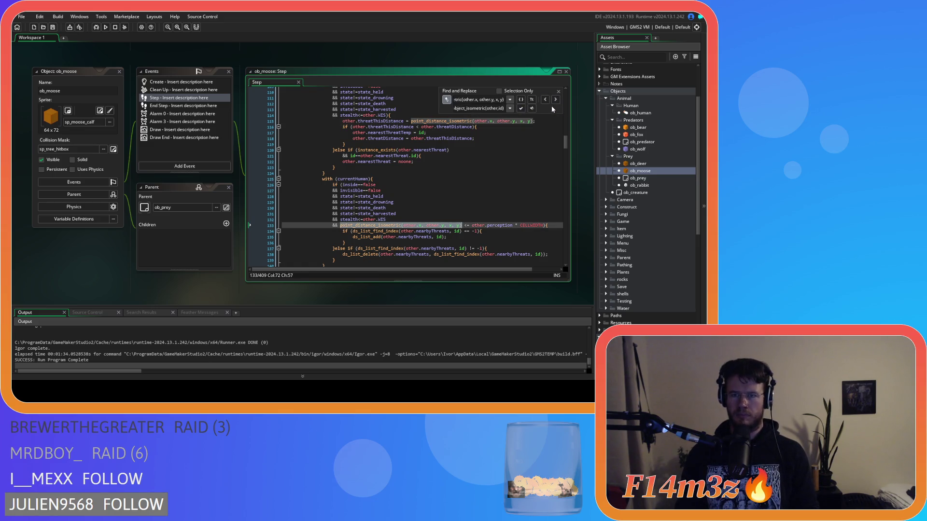
click(532, 109)
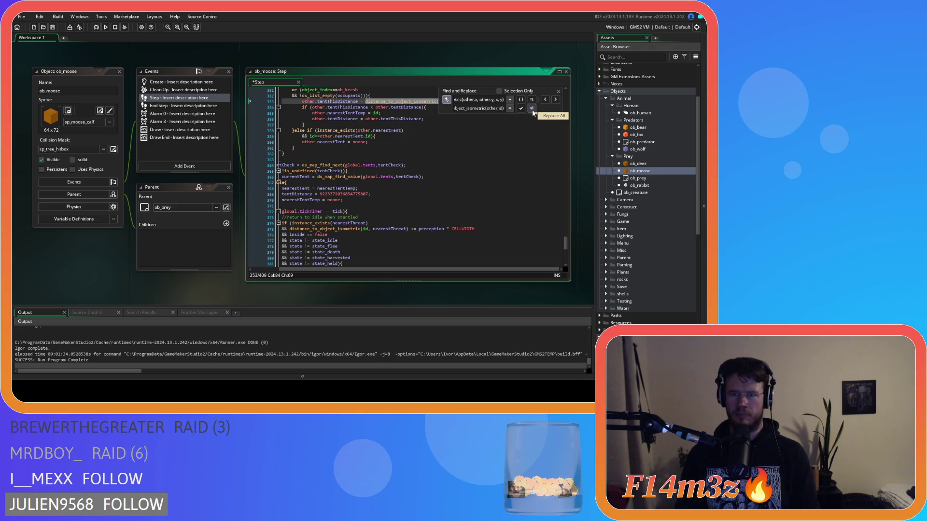
scroll(470, 168, up, 2)
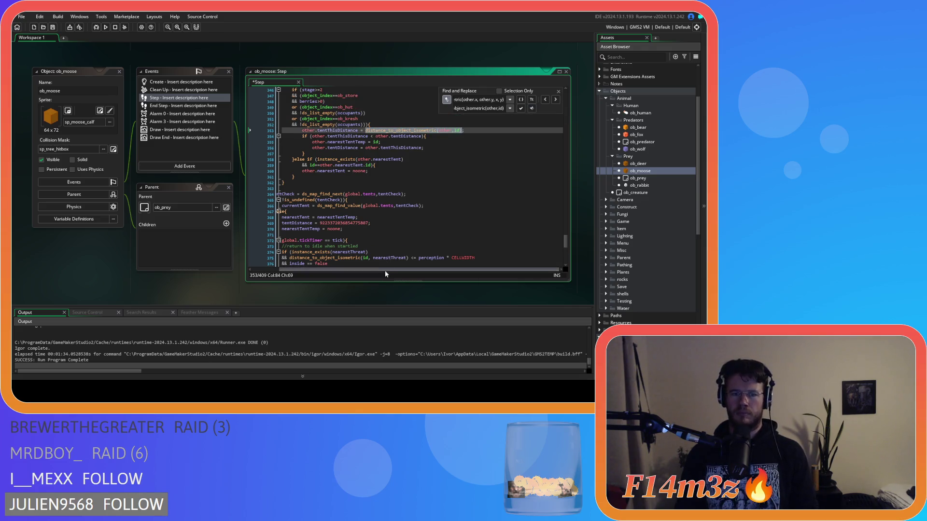
drag(385, 270, 356, 270)
click(319, 183)
key(ctrl+s)
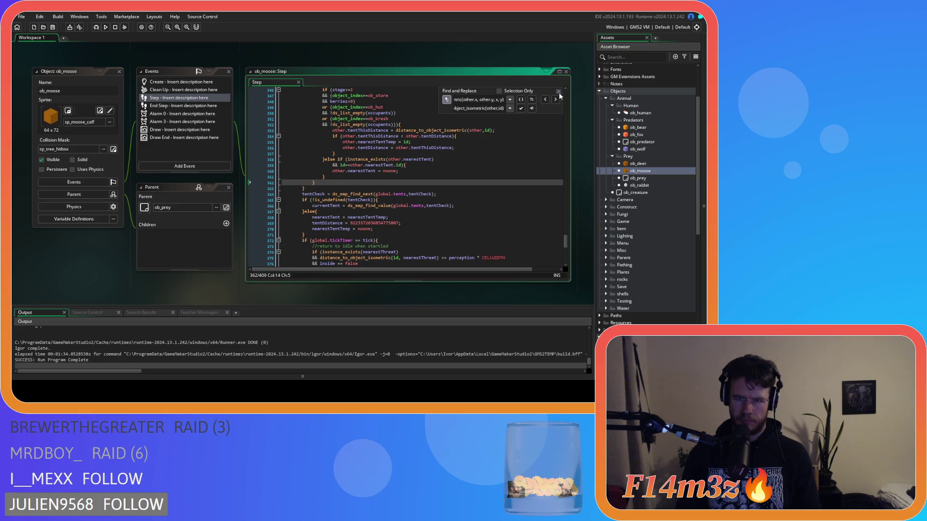
- Remove the spaces around id, <= and perception in line 375's distance check
click(559, 92)
drag(565, 241, 568, 251)
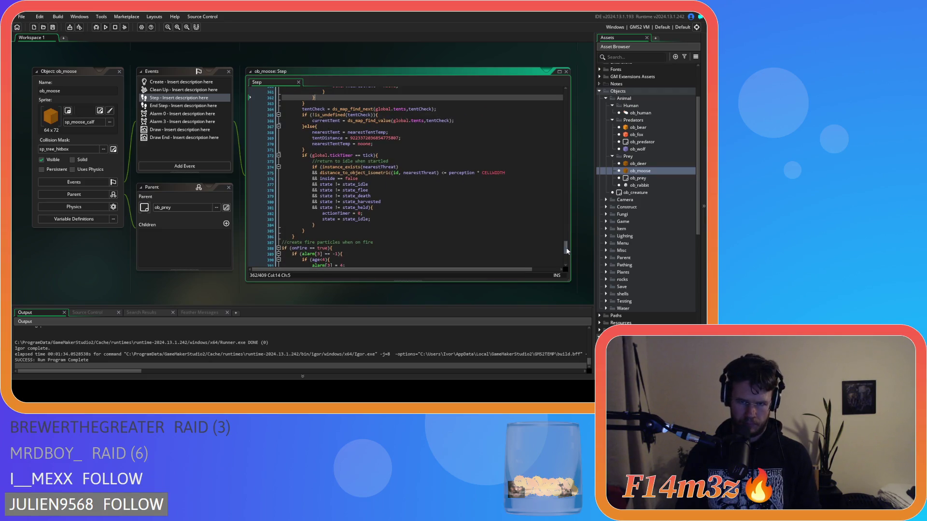
click(404, 173)
key(BackSpace)
click(439, 173)
key(BackSpace)
key(Right)
key(Right)
key(Delete)
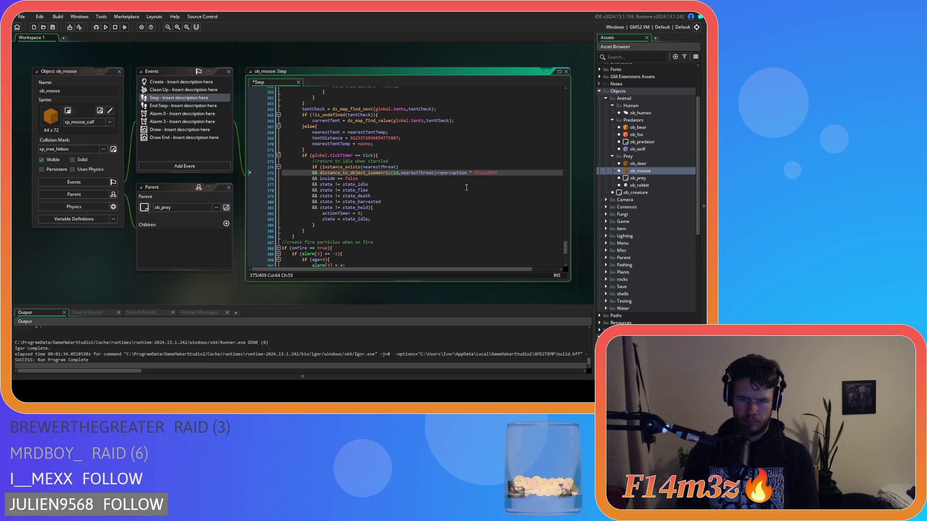
click(467, 173)
key(Delete)
key(Right)
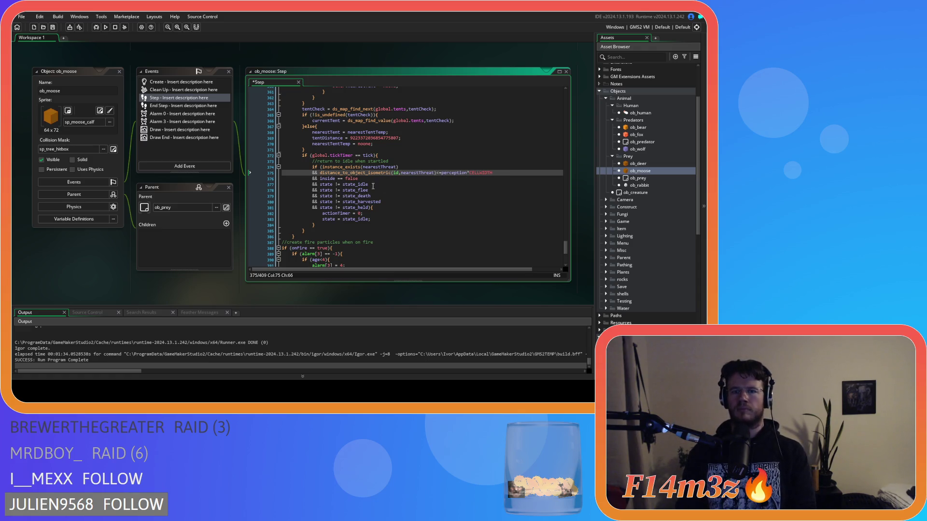
- Tighten inside==false and the != comparisons on lines 376–379
click(337, 179)
key(Delete)
click(333, 185)
key(Delete)
key(Delete)
click(334, 190)
key(Delete)
click(341, 191)
key(Delete)
click(336, 196)
key(Delete)
- Tighten != on lines 380–381, save the ob_moose Step code, and open ob_rabbit
key(Delete)
click(334, 202)
key(Delete)
key(Delete)
click(334, 208)
key(Delete)
click(338, 208)
key(Delete)
click(392, 201)
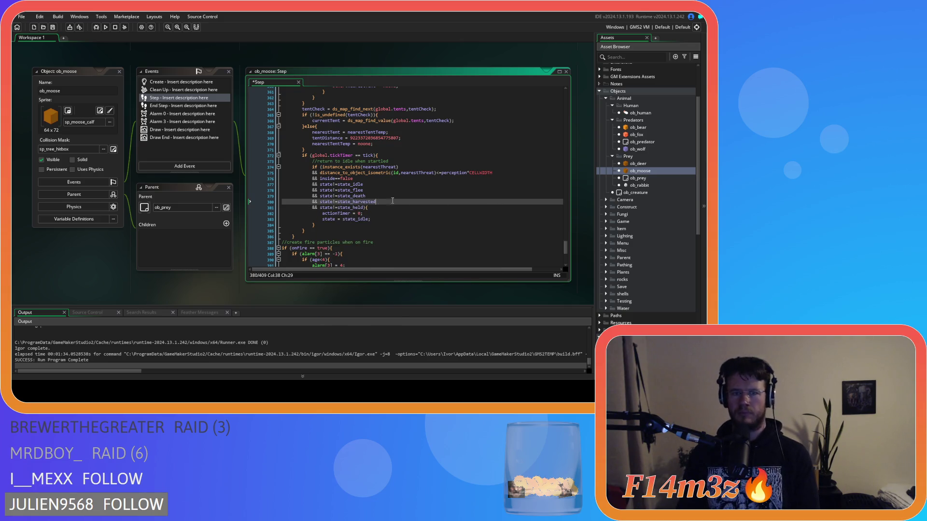
key(ctrl+s)
double_click(639, 185)
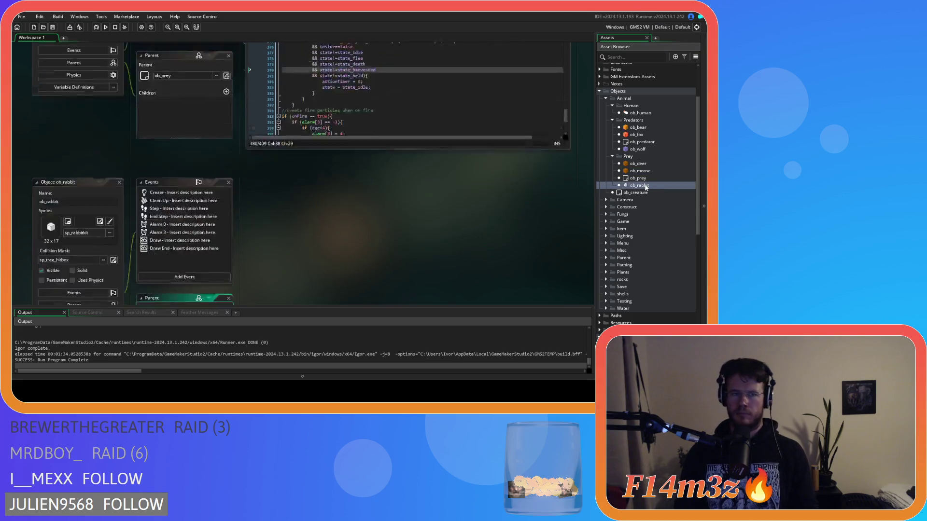
- In ob_rabbit's Step code, replace line 144's point_distance_isometric call with distance_to_object_isometric(other,id)
double_click(189, 98)
key(ctrl+f)
text(oin)
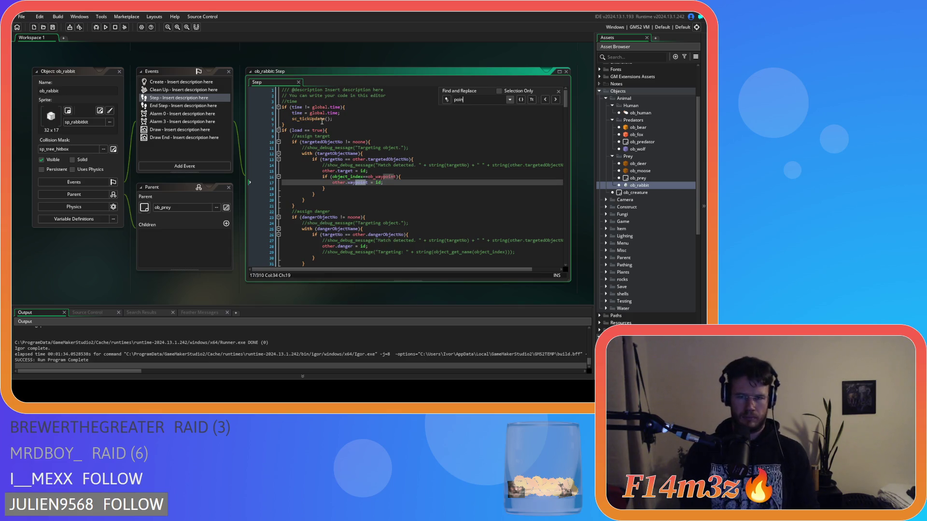
text(t_distance)
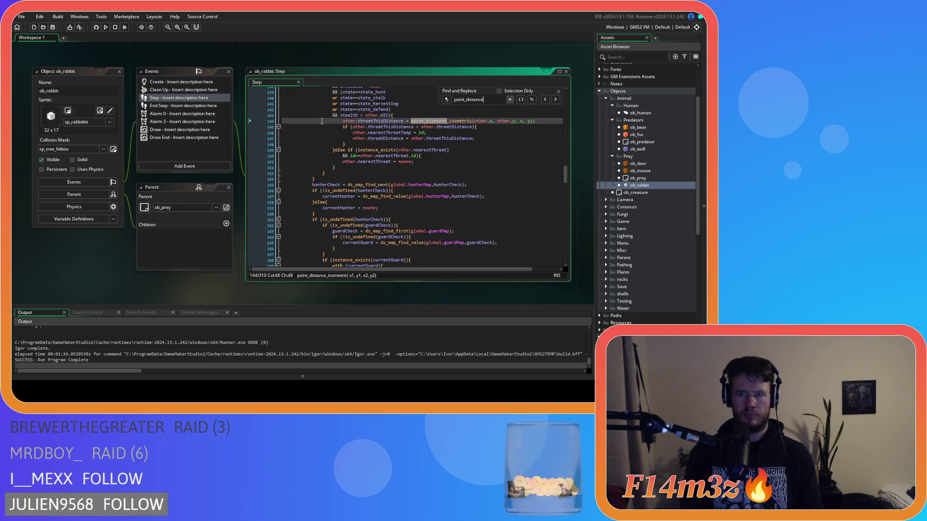
drag(534, 119, 411, 121)
key(ctrl+h)
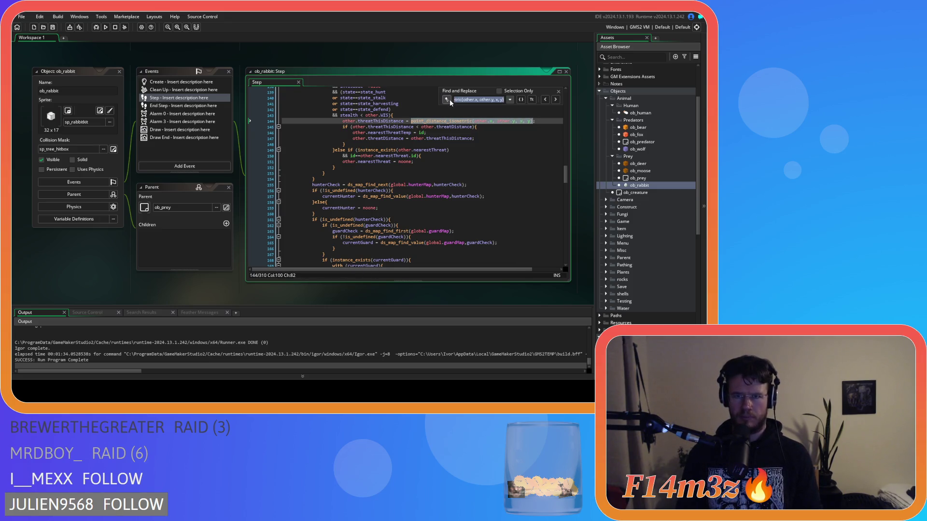
key(ctrl+v)
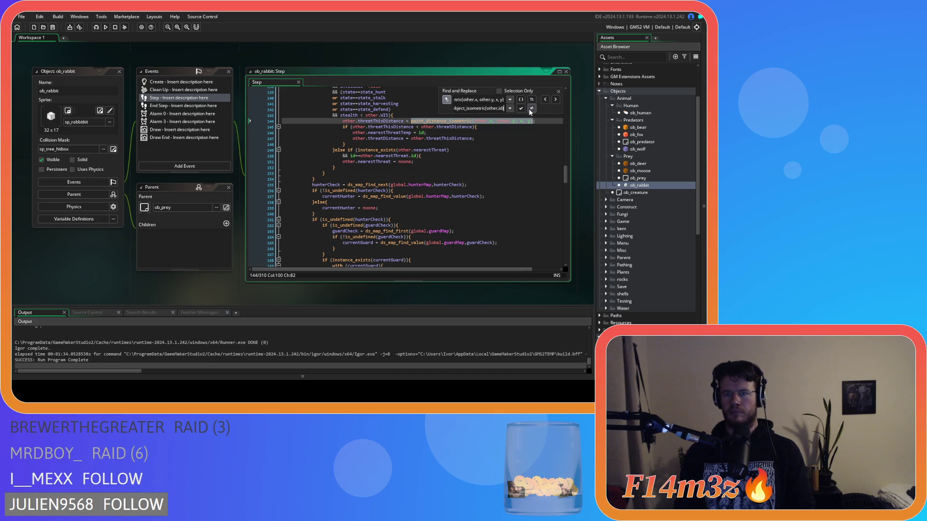
click(530, 108)
click(556, 91)
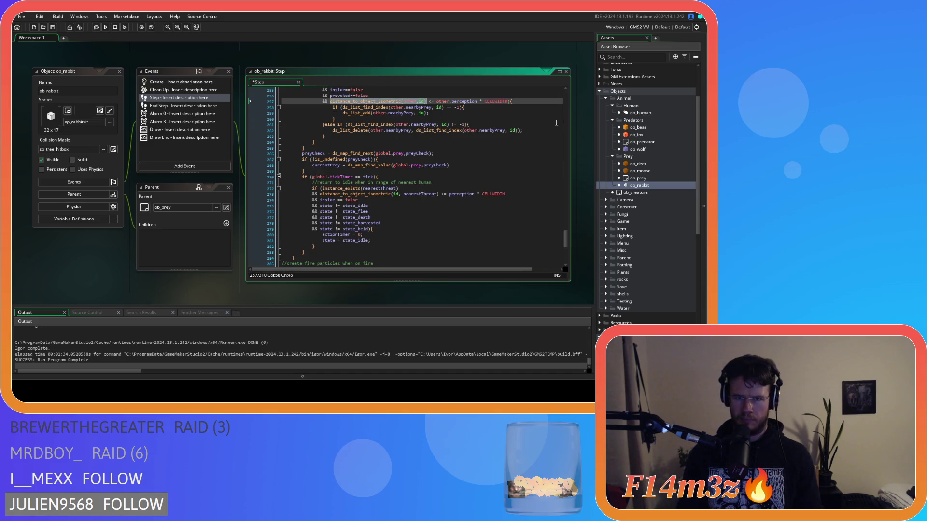
- Tighten line 273 by removing the spaces after id, around <= and before *
click(433, 195)
key(ctrl+Left)
key(BackSpace)
click(434, 195)
key(Delete)
key(Right)
key(Right)
key(Delete)
click(465, 194)
key(Right)
key(Delete)
key(Right)
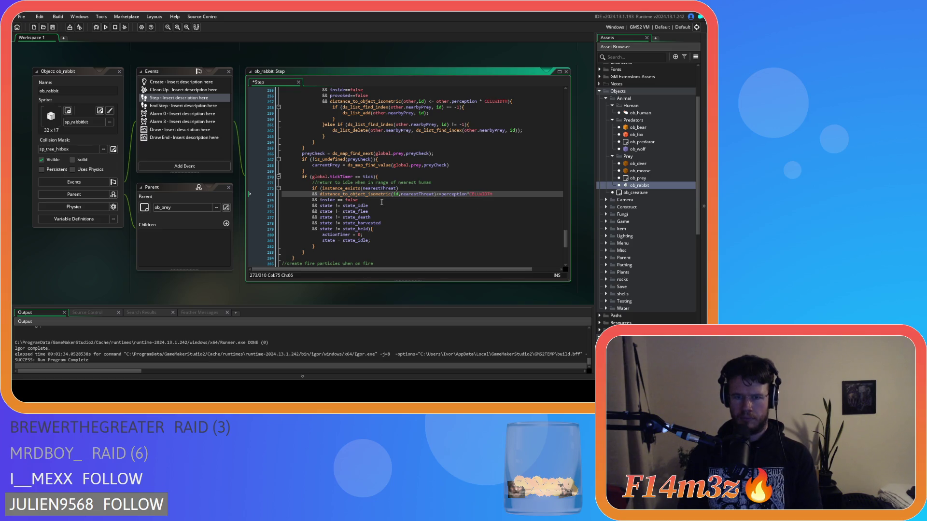
- In ob_human's Create code, replace line 2888's distance call with distance_to_object_isometric(other,id) and save
click(335, 202)
key(ctrl+Tab)
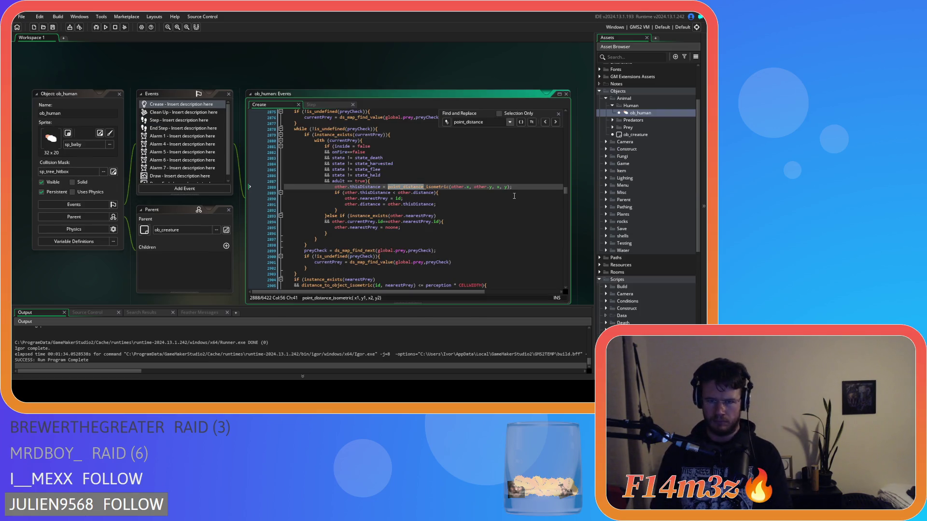
drag(512, 188, 388, 188)
key(ctrl+f)
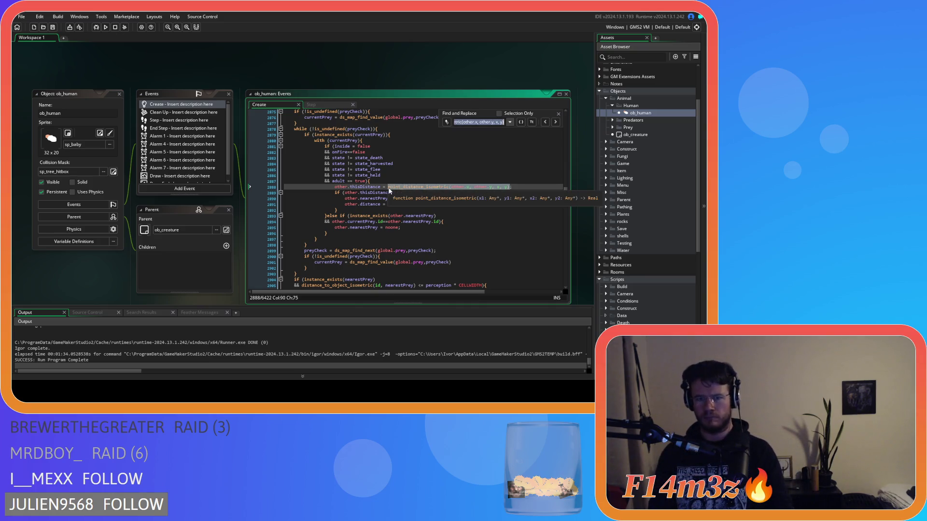
click(446, 123)
key(ctrl+v)
click(530, 134)
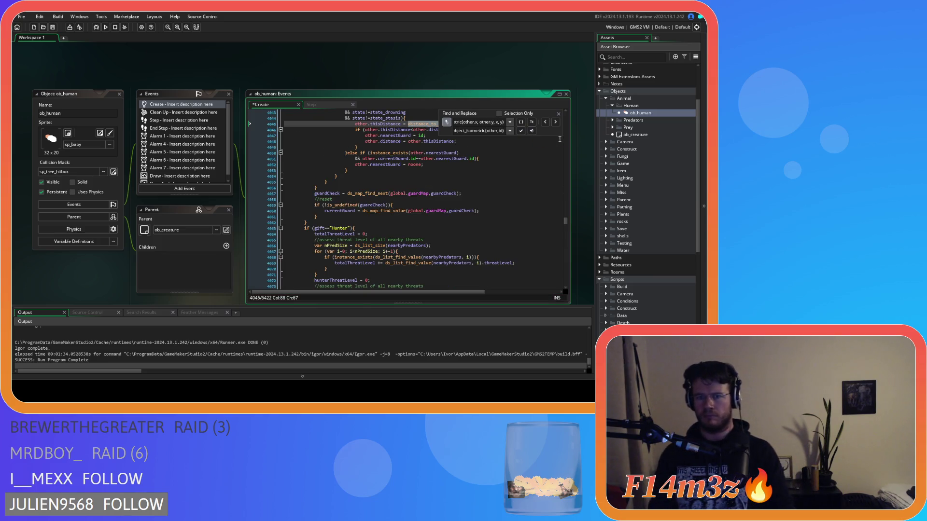
click(558, 114)
click(536, 140)
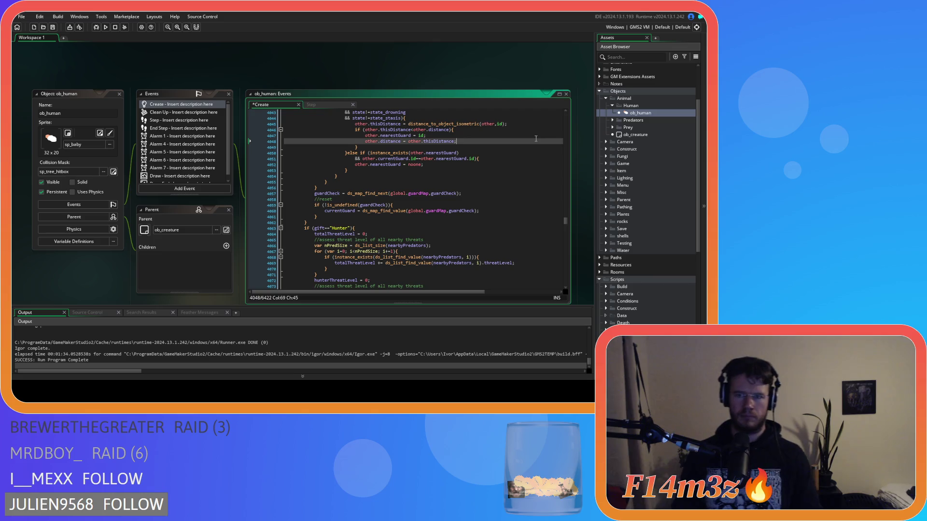
key(ctrl+s)
- Start a new search for 'point_distance' in the Create code
scroll(536, 138, up, 3)
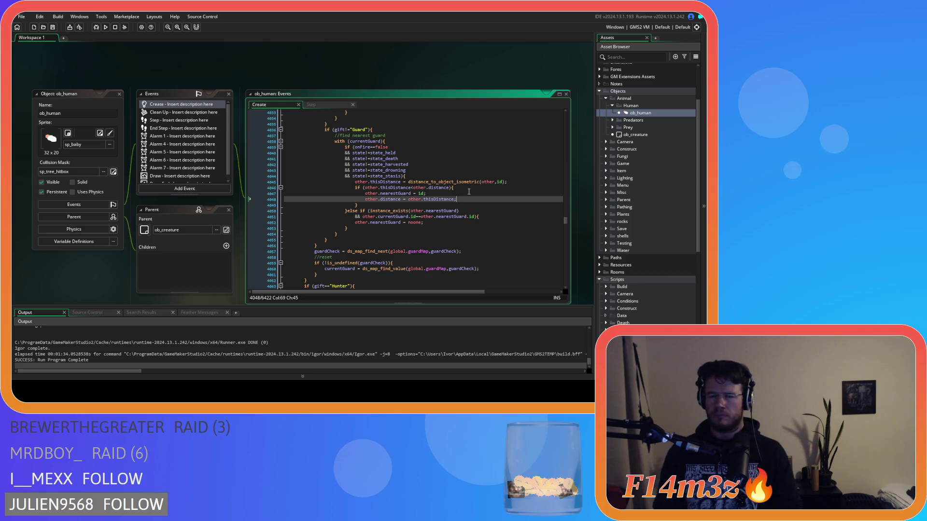
click(434, 154)
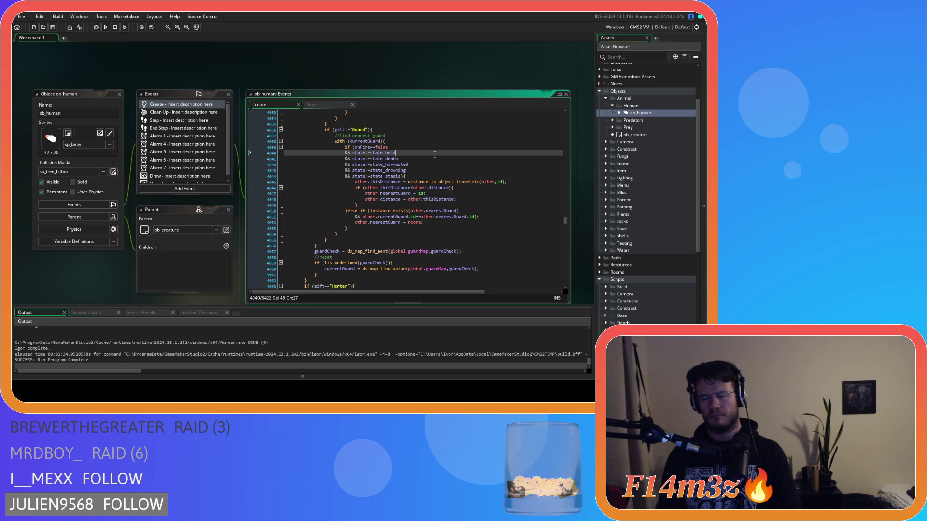
key(ctrl+f)
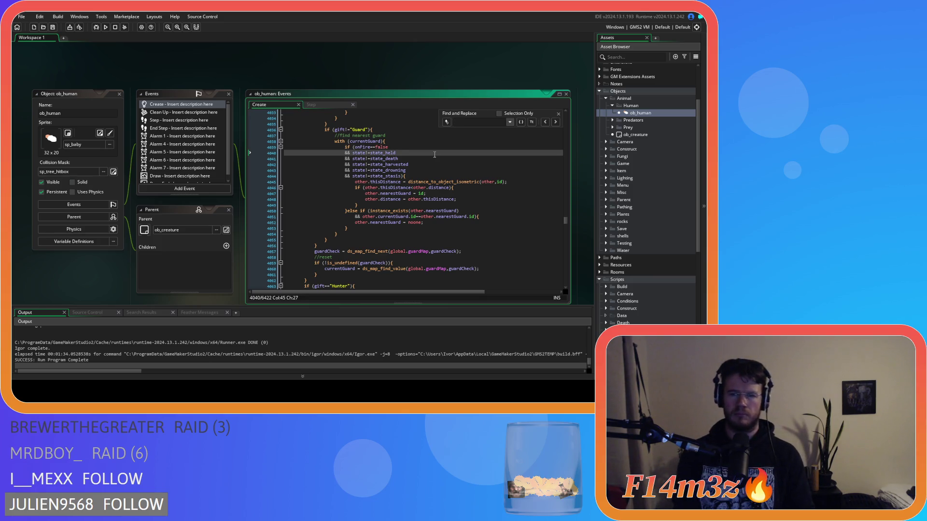
text(point_distance)
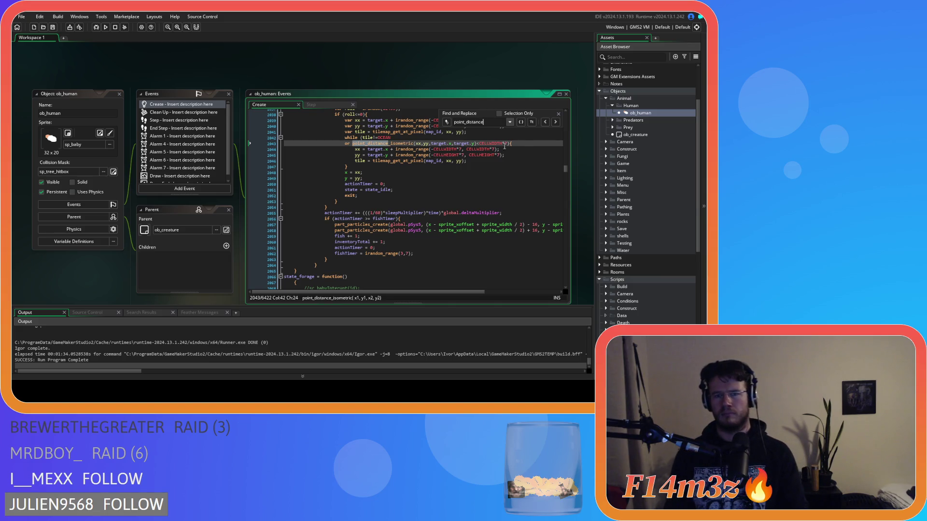
- Load line 2947's point_distance_isometric(x,y,target.x,target.y) call into Find and Replace as the search text
click(556, 122)
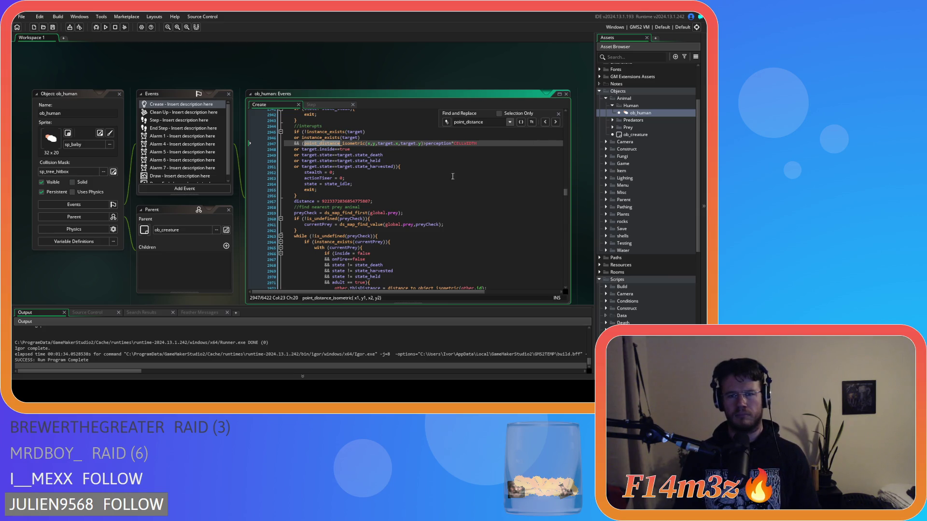
drag(424, 145, 304, 146)
key(ctrl+f)
click(446, 123)
text(object_isometric(other.id)
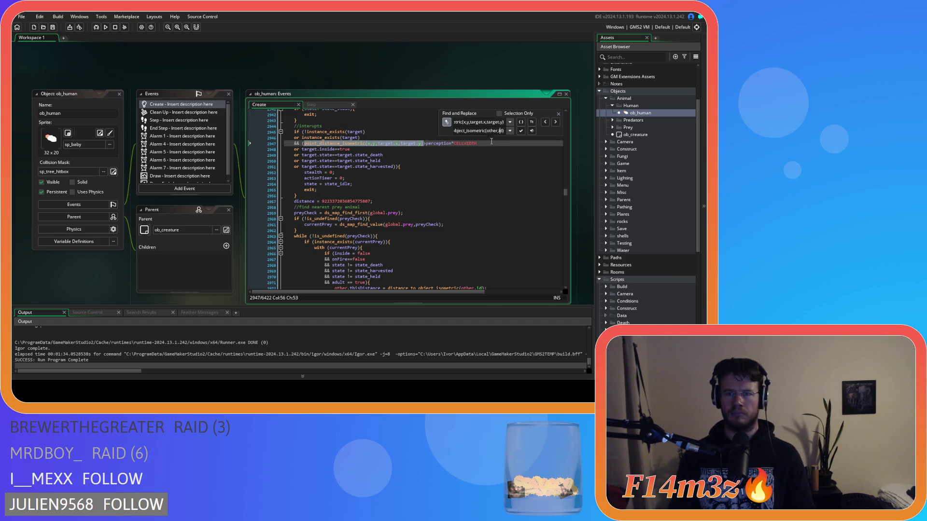
key(ctrl+z)
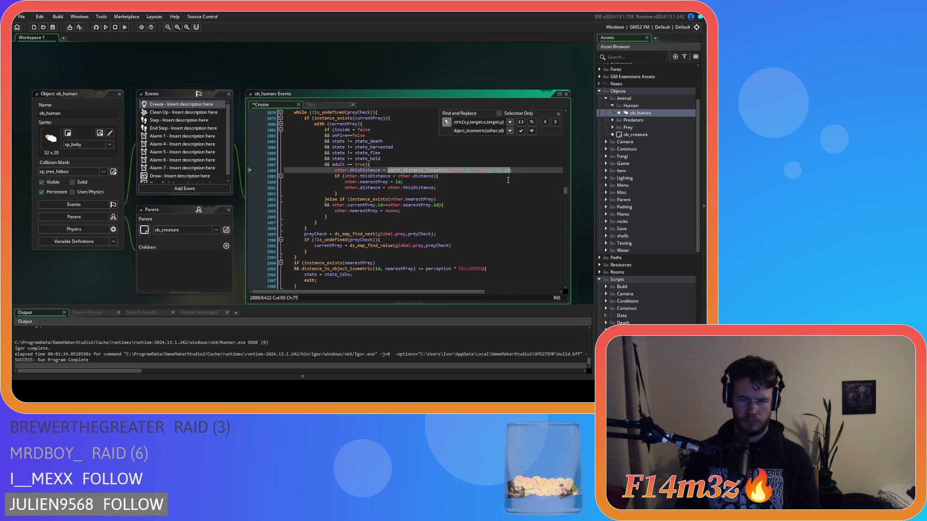
key(ctrl+z)
key(ctrl+z)
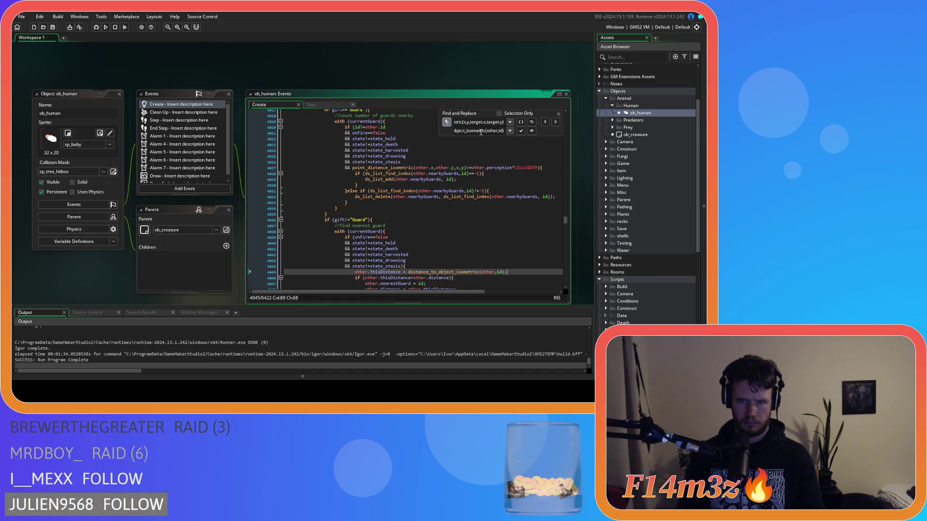
click(547, 122)
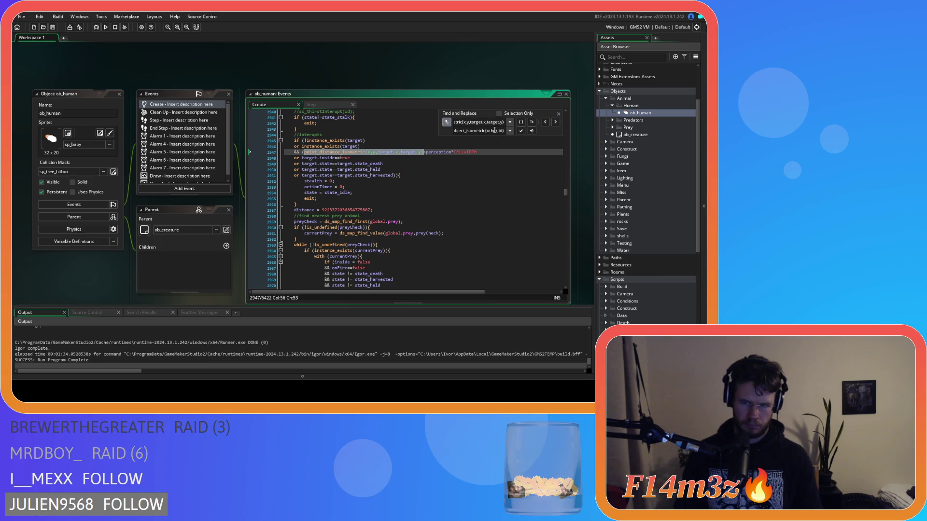
- Replace line 2947's call with distance_to_object_isometric(id,target), then search again for point_distance
mouse_move(499, 131)
mouse_down()
mouse_move(489, 131)
mouse_move(508, 132)
mouse_up()
click(490, 132)
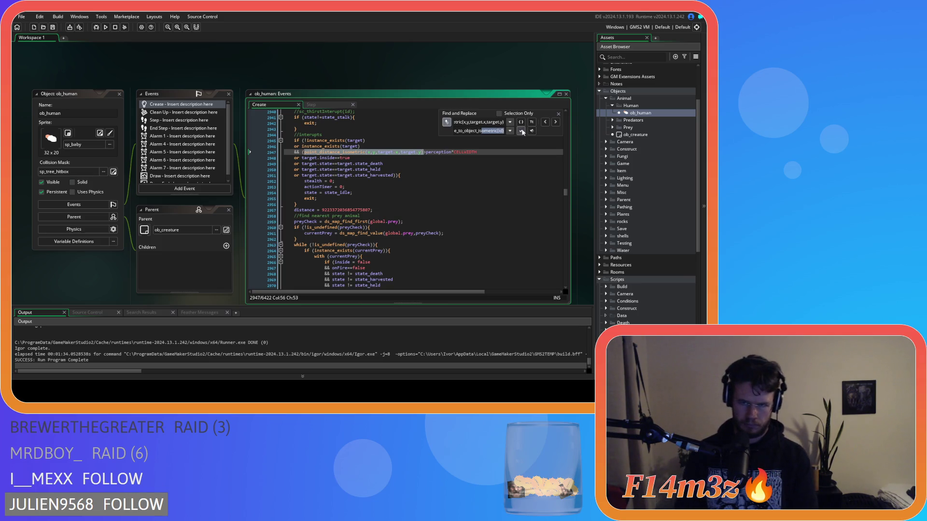
click(503, 133)
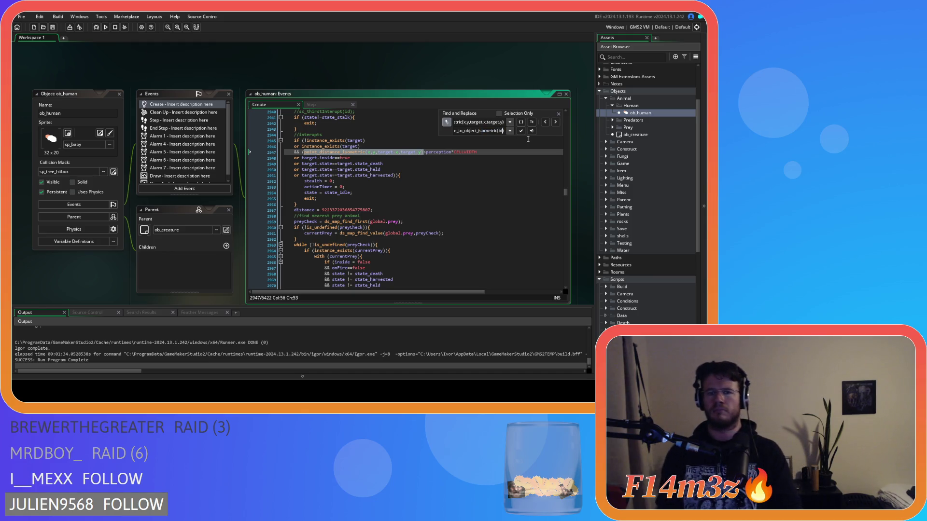
text(,target)
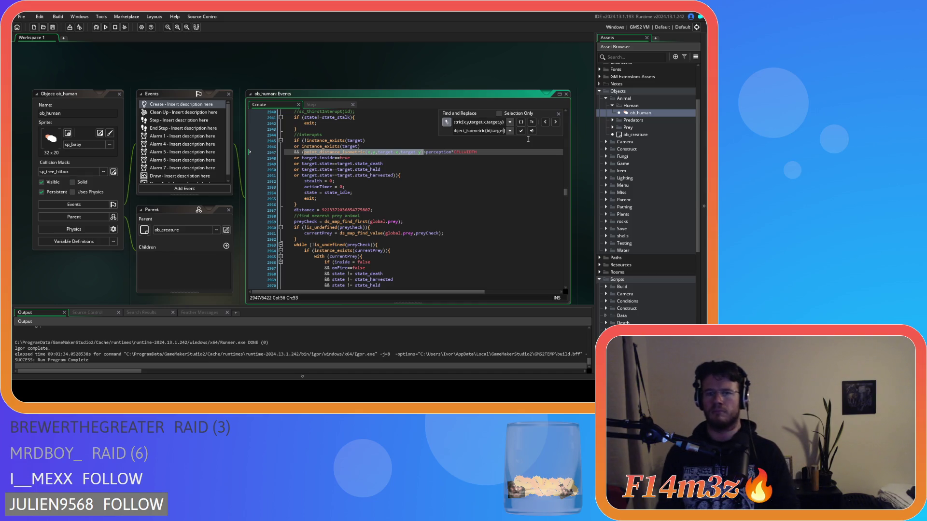
click(521, 133)
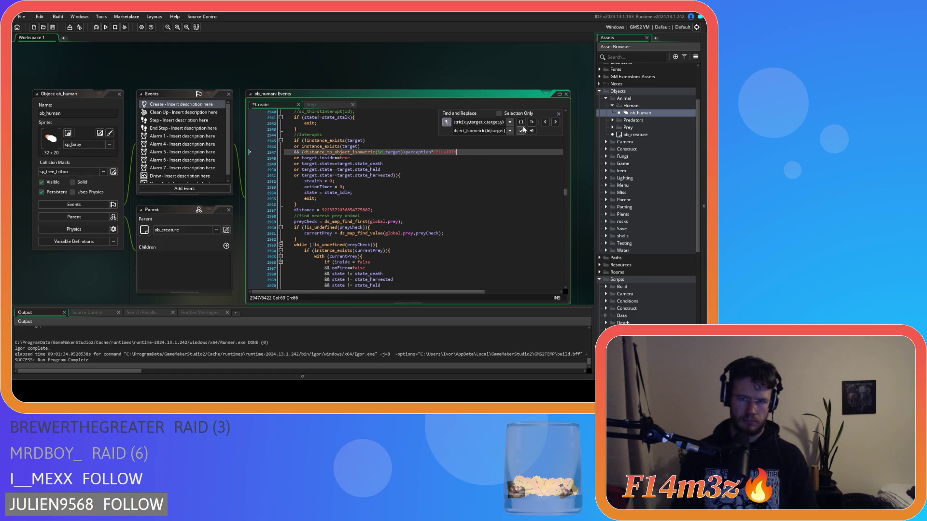
click(558, 113)
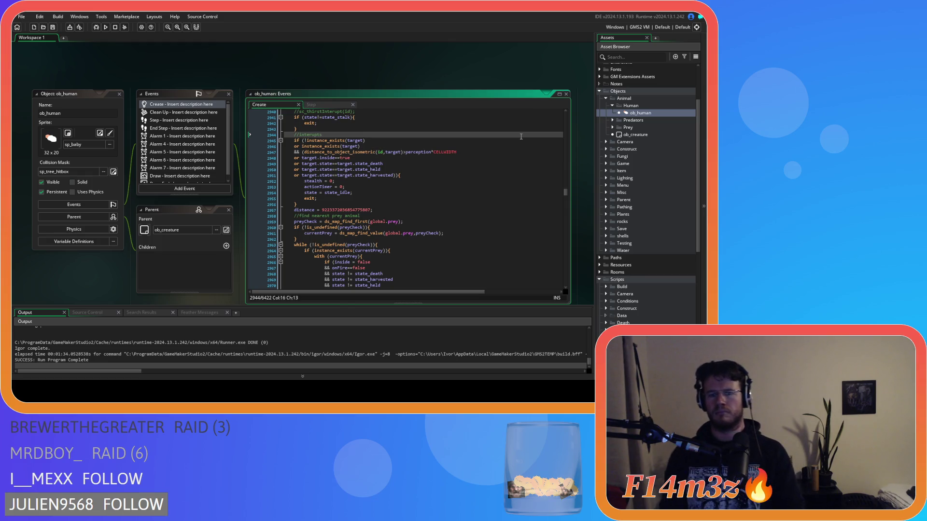
key(ctrl+f)
text(poi)
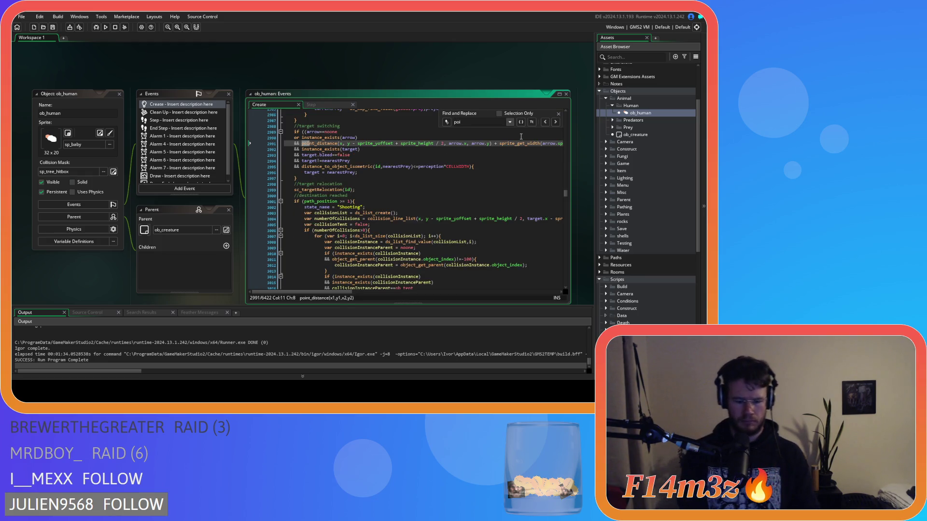
text(nt_distance)
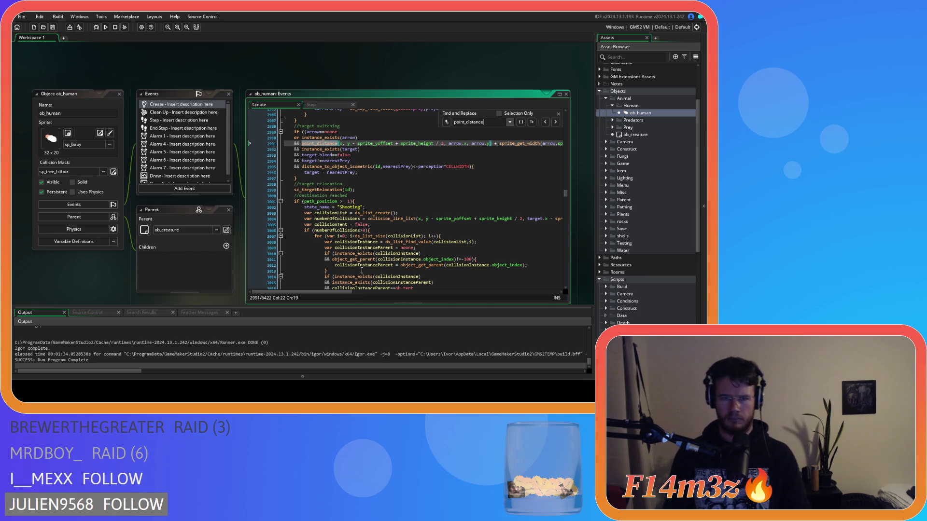
mouse_move(344, 292)
mouse_down()
mouse_move(566, 253)
mouse_move(333, 254)
mouse_up()
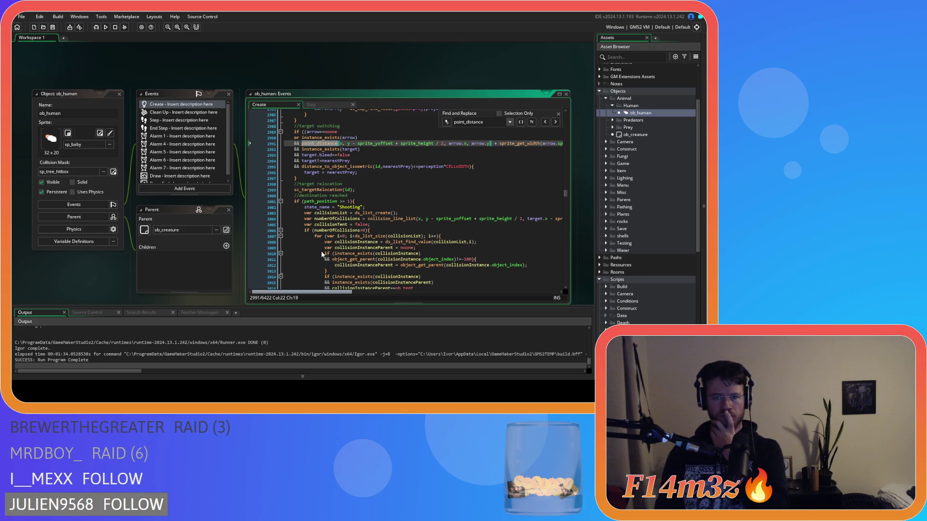
mouse_move(322, 255)
mouse_down()
mouse_move(527, 256)
mouse_move(337, 276)
mouse_move(384, 270)
mouse_up()
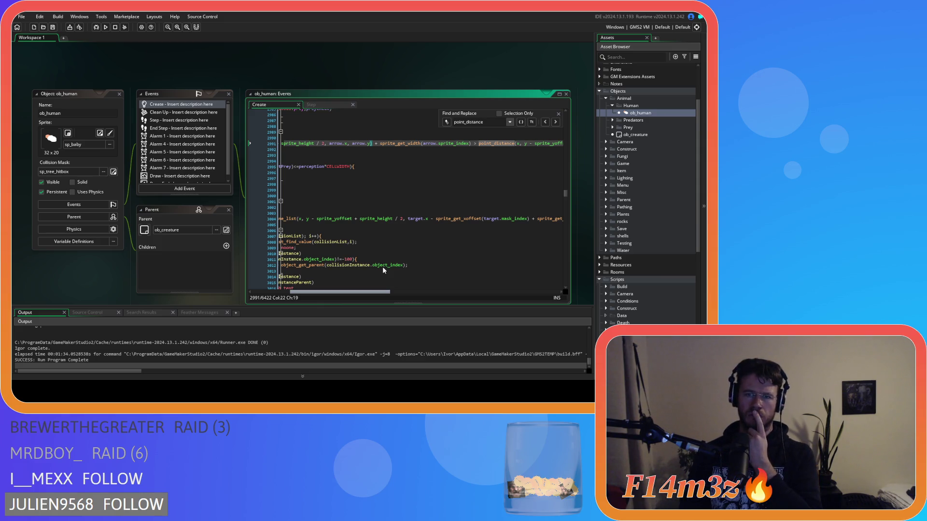
scroll(382, 266, left, 5)
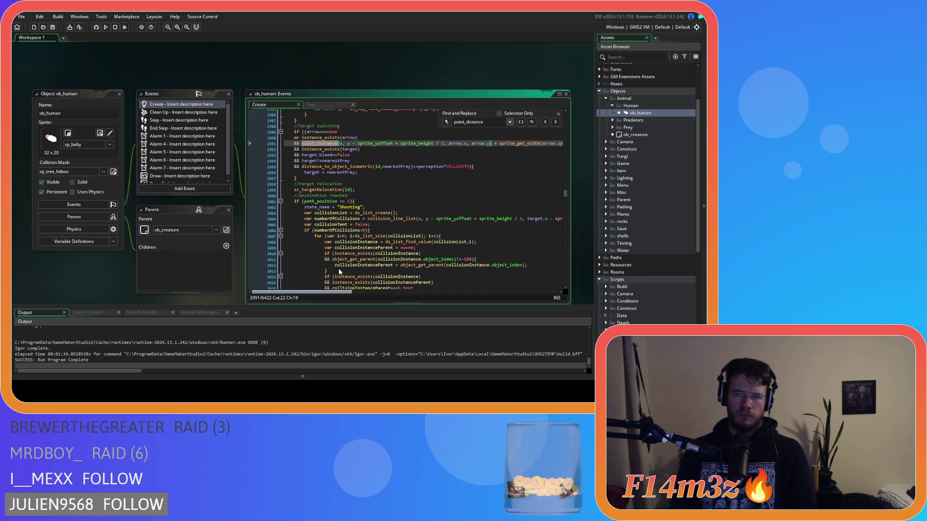
scroll(345, 272, right, 5)
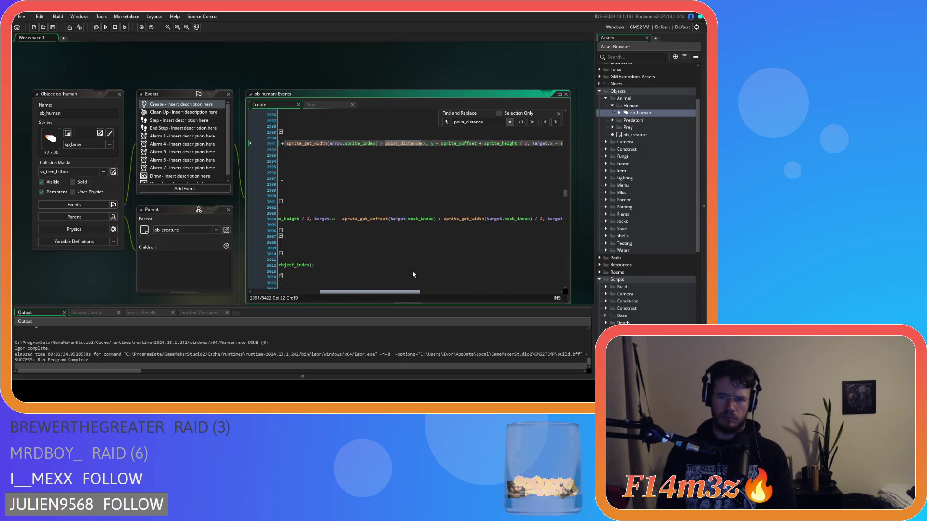
scroll(401, 271, left, 5)
scroll(368, 270, right, 5)
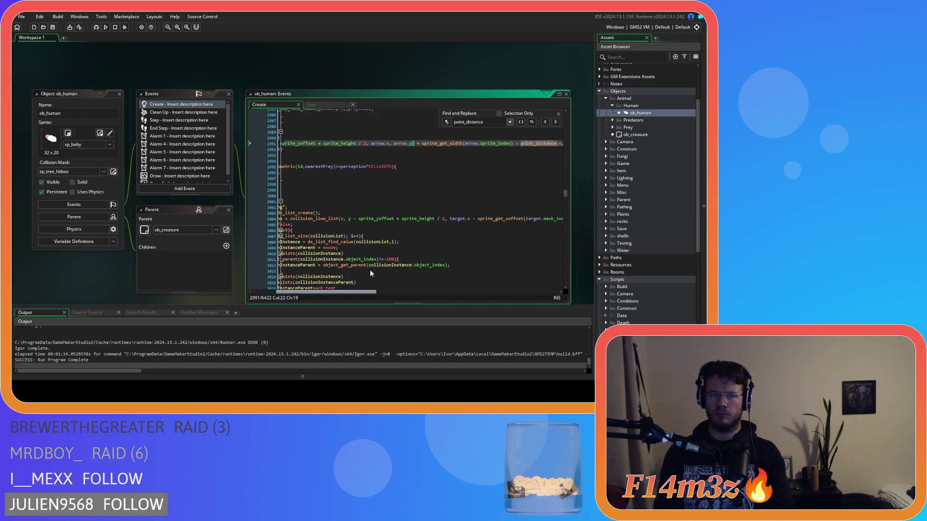
mouse_move(453, 145)
mouse_down()
mouse_move(274, 148)
mouse_move(300, 144)
mouse_up()
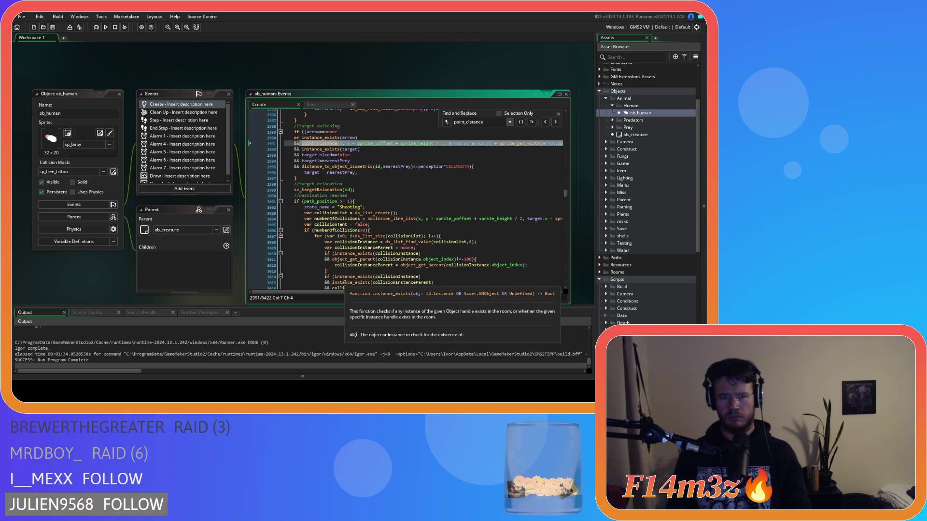
key(Left)
text(distance_to > point_)
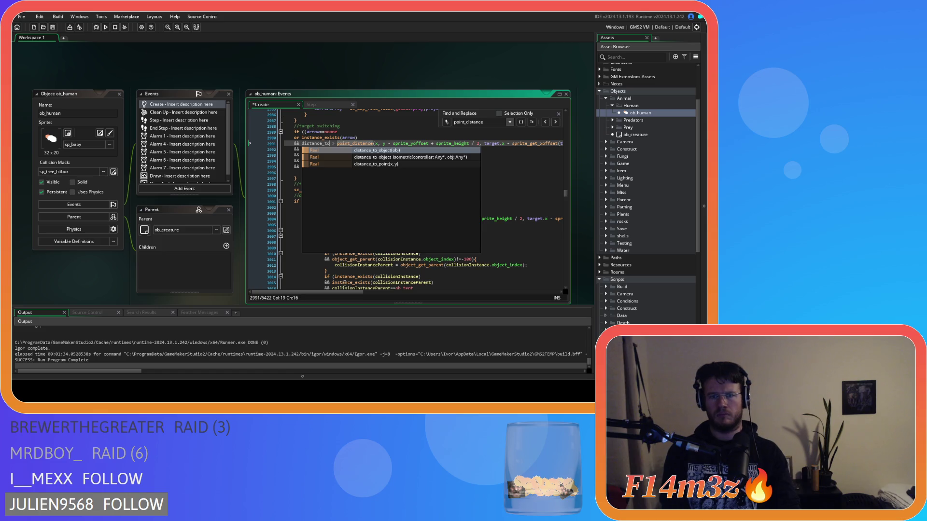
- Insert distance_to_object_isometric(id,arrow) at the start of line 2991's comparison
key(Down)
key(Return)
text(id,arrow)
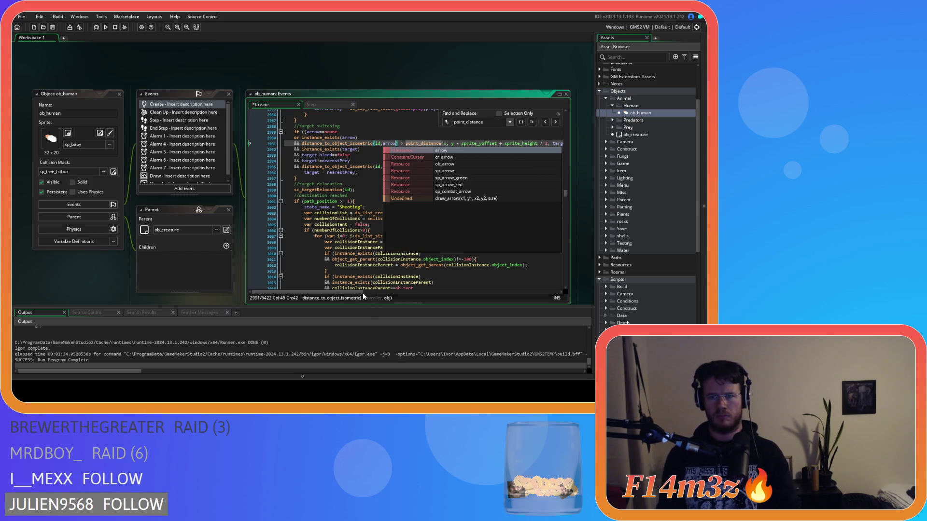
key(Escape)
drag(398, 144, 301, 144)
key(ctrl+c)
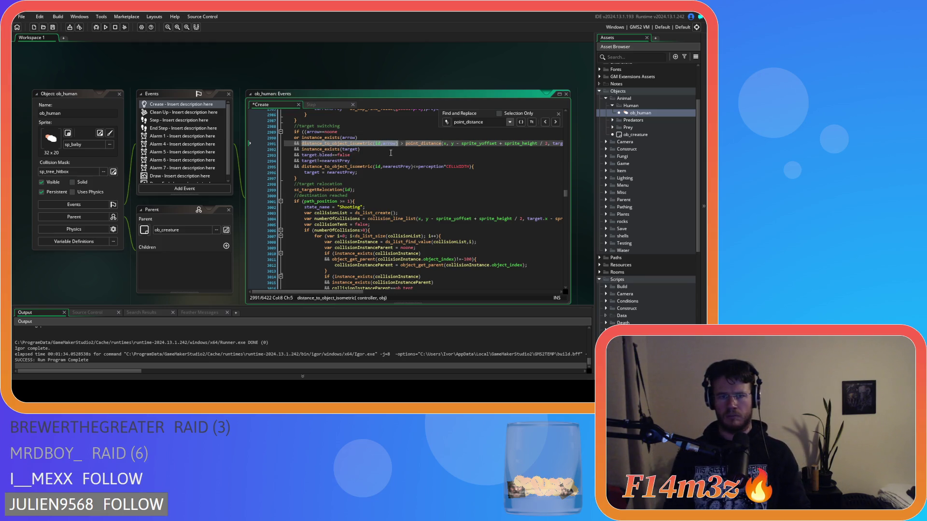
mouse_move(406, 144)
mouse_down()
mouse_move(560, 143)
mouse_move(528, 147)
mouse_up()
key(BackSpace)
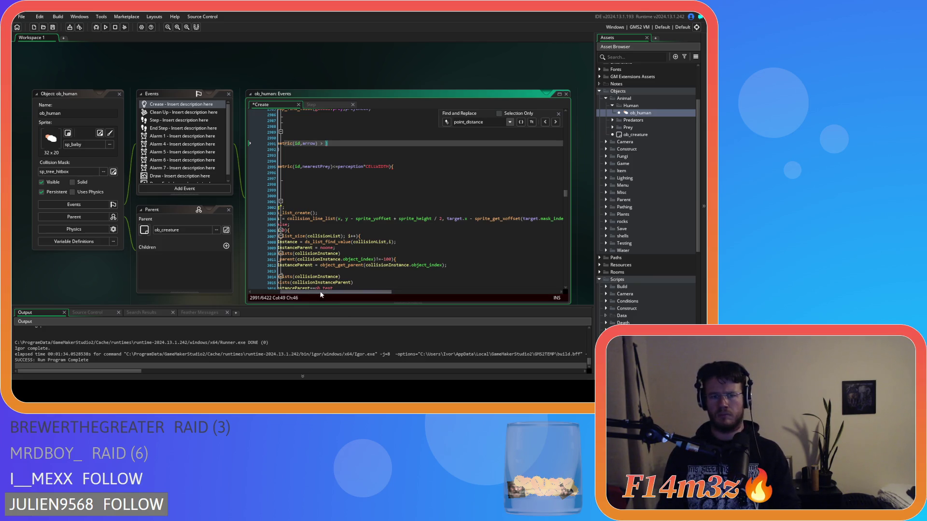
key(ctrl+z)
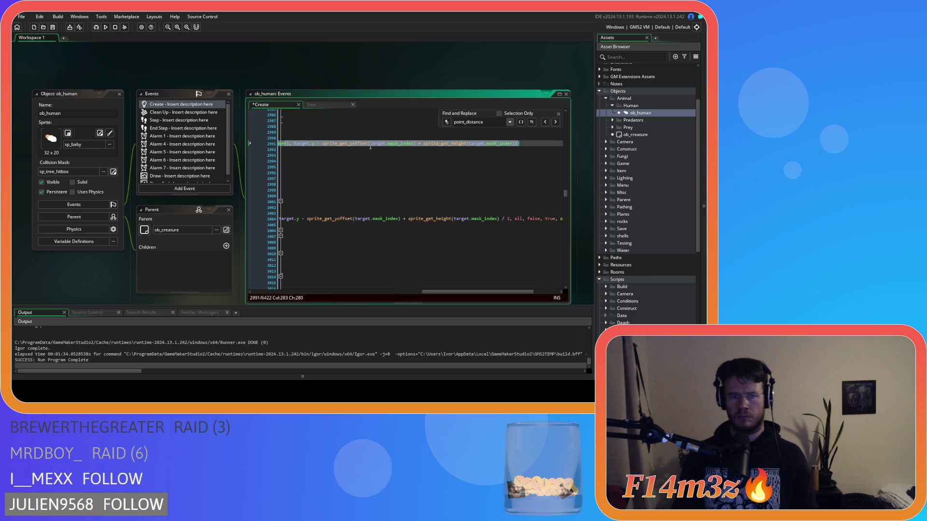
click(523, 145)
key(Left)
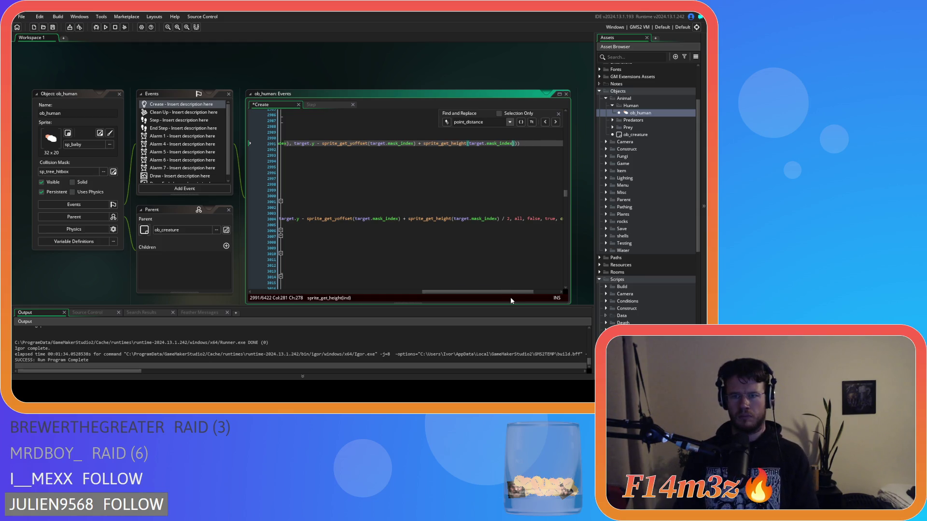
drag(512, 291, 380, 285)
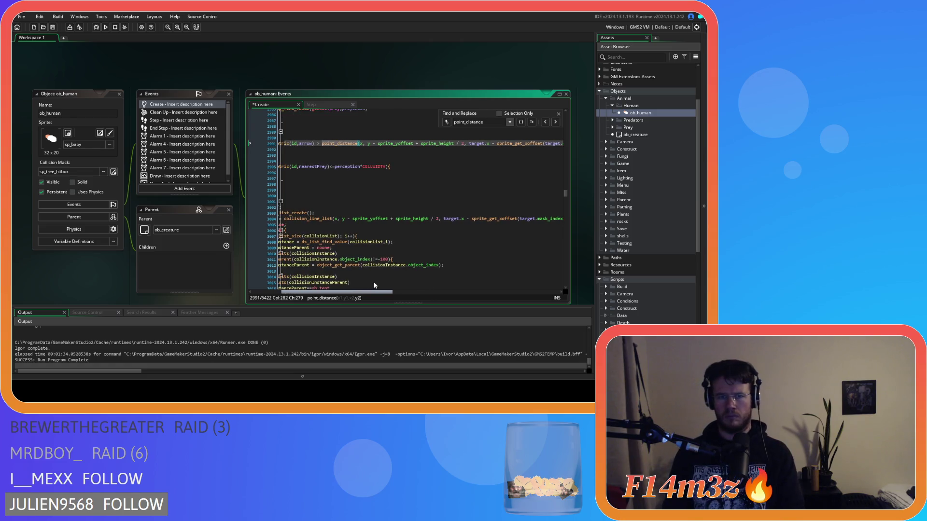
drag(386, 292, 561, 285)
- Replace the old point_distance comparison with distance_to_object_isometric(id,target) and save the Create code
mouse_move(445, 142)
mouse_down()
mouse_move(290, 144)
mouse_move(407, 143)
mouse_up()
key(BackSpace)
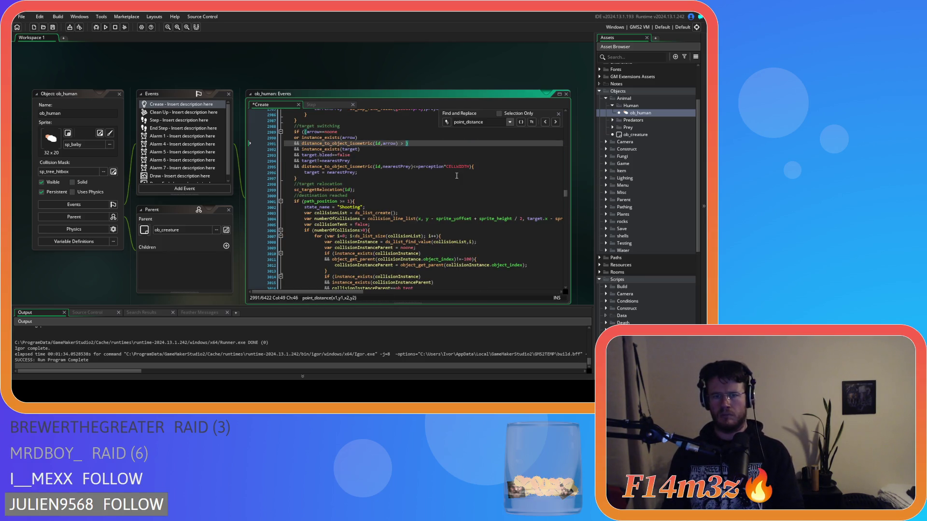
key(ctrl+v)
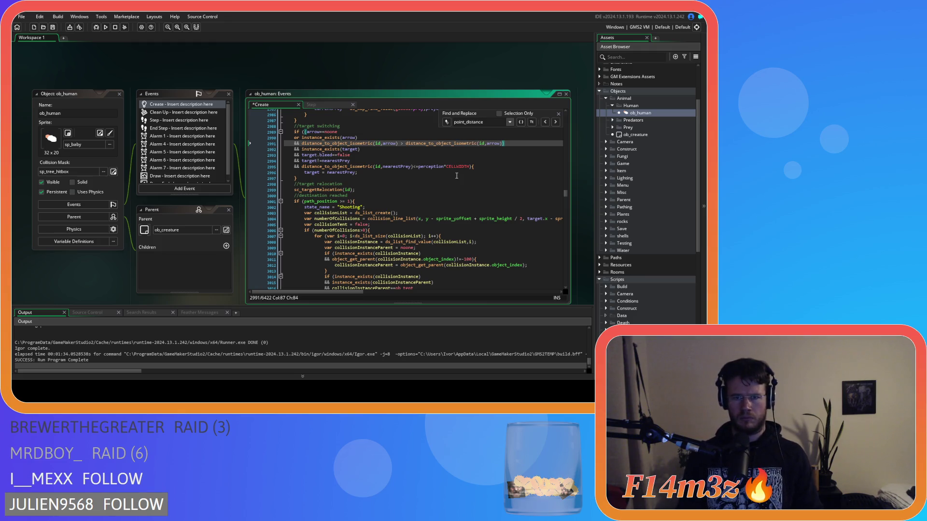
double_click(492, 144)
text(target)
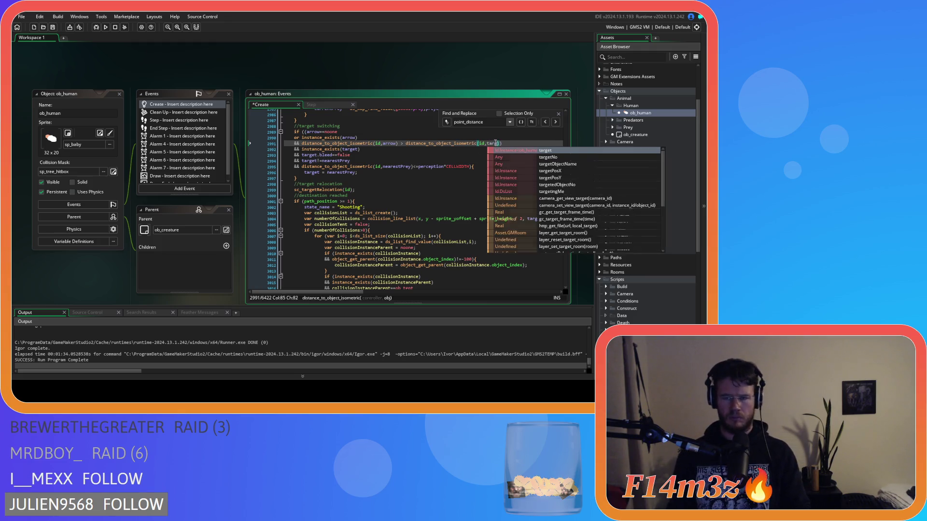
click(524, 143)
key(ctrl+s)
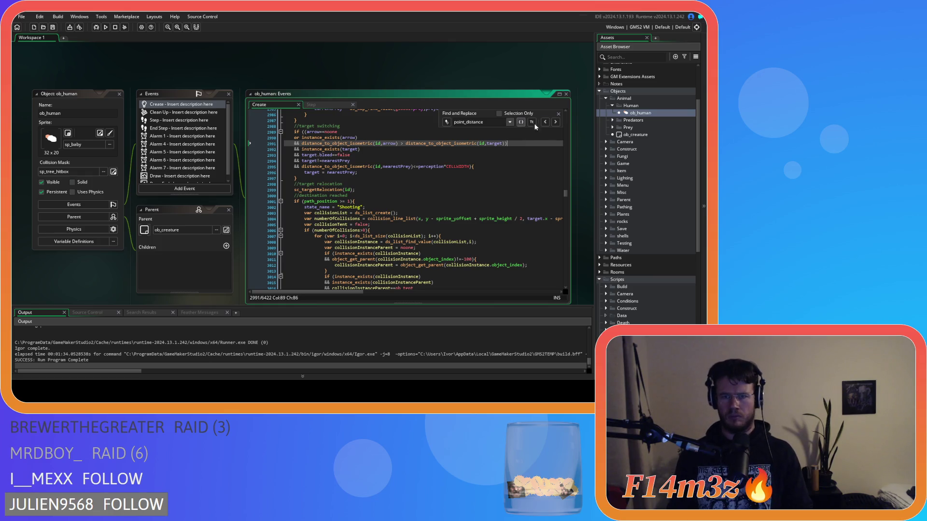
click(555, 121)
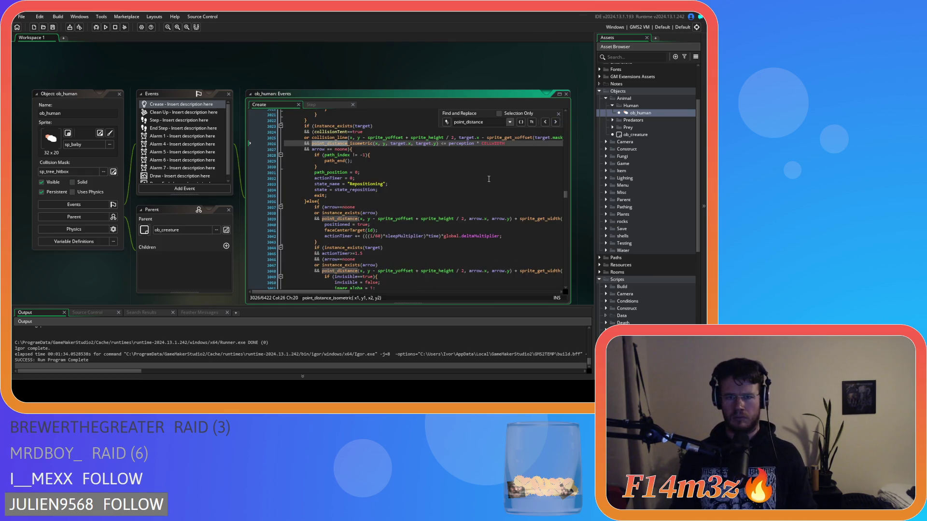
- Remove the space before <= in line 3026's perception check
scroll(433, 193, up, 3)
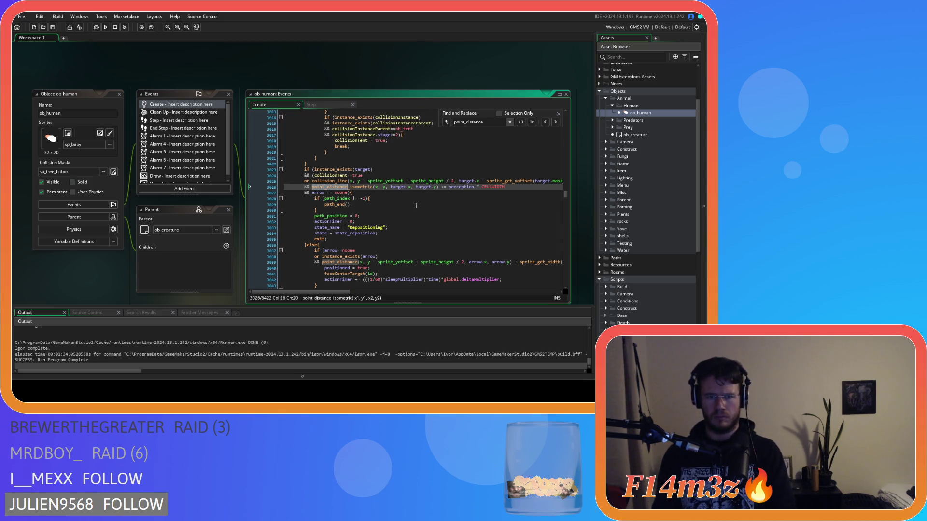
click(442, 188)
key(BackSpace)
click(471, 187)
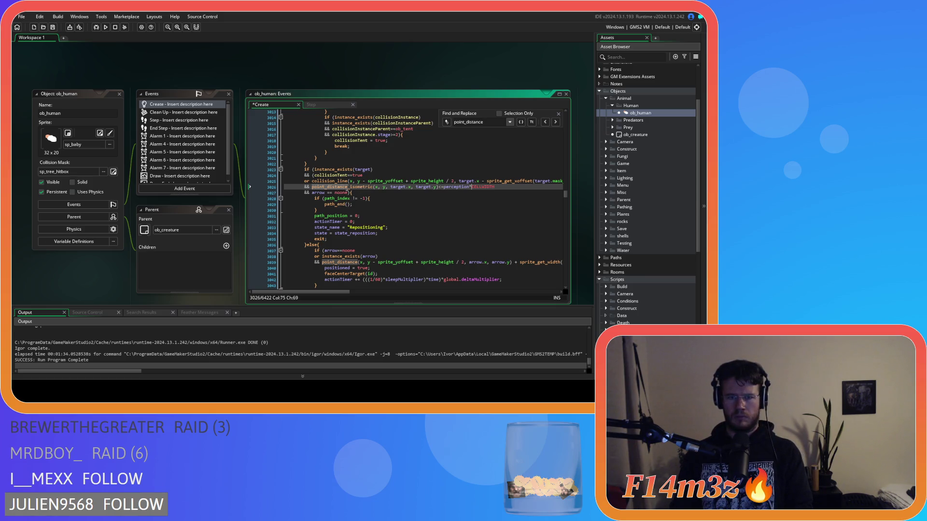
- Swap line 3026's point_distance_isometric call for distance_to_object_isometric(id,target), then undo it
click(340, 187)
drag(312, 188, 440, 187)
key(ctrl+v)
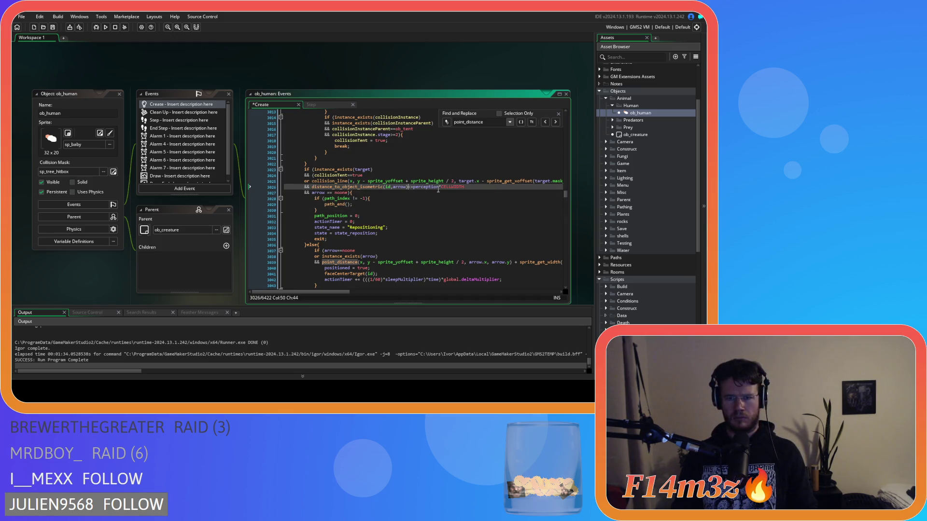
double_click(403, 188)
text(target)
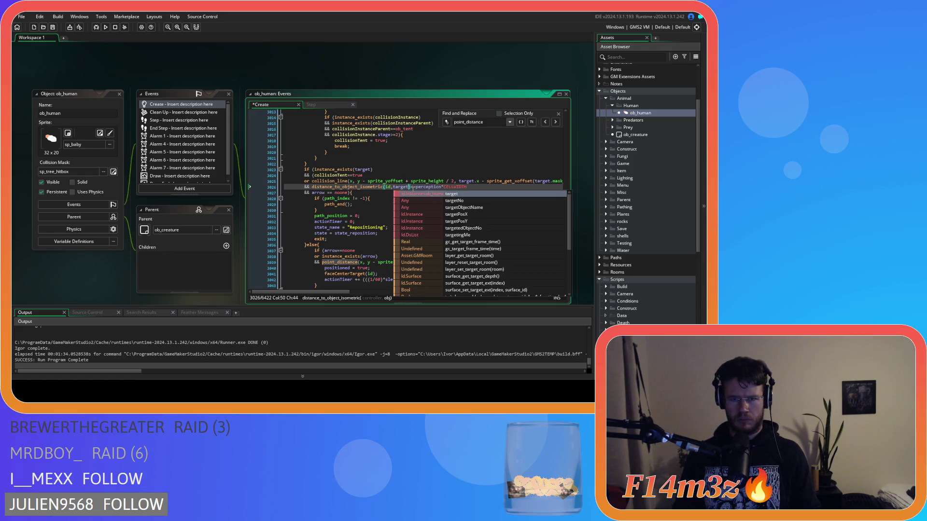
drag(411, 188, 311, 188)
key(ctrl+c)
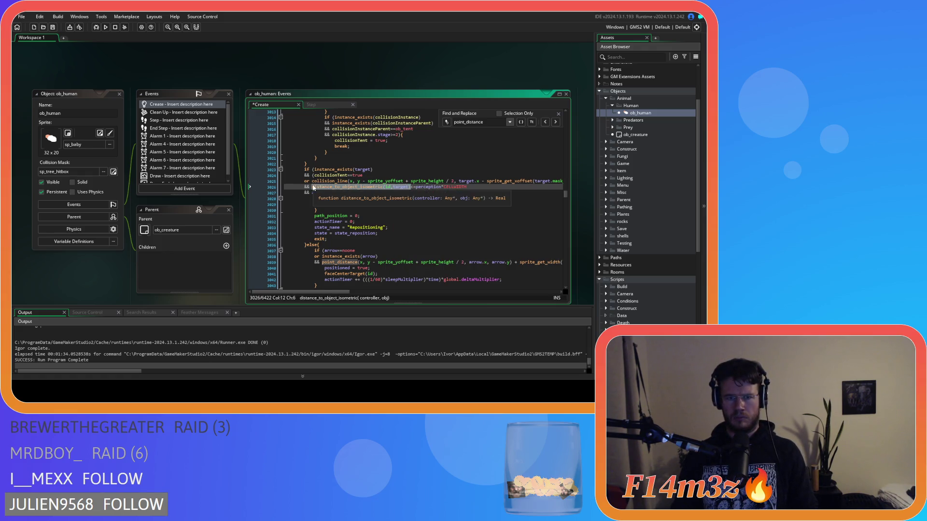
key(ctrl+z)
key(ctrl+z)
key(ctrl+z)
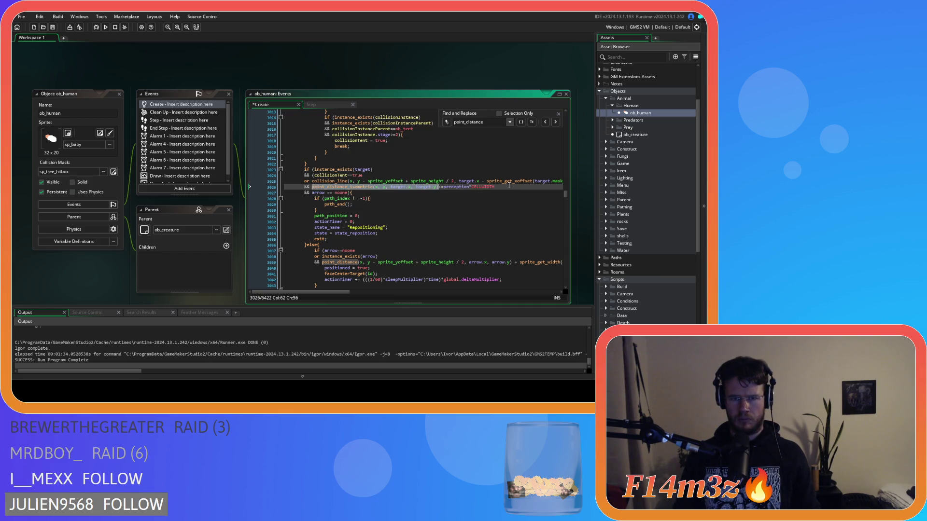
- Reapply line 3026's distance_to_object_isometric(id,target) change and put distance_to_object_isometric(id,arrow) on line 3039
key(ctrl+v)
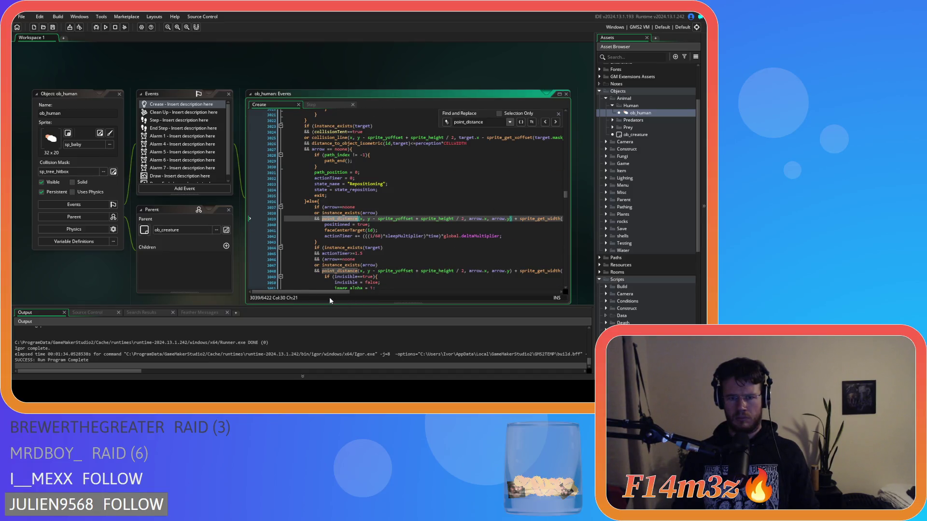
mouse_move(328, 293)
mouse_down()
mouse_move(522, 291)
mouse_move(321, 279)
mouse_up()
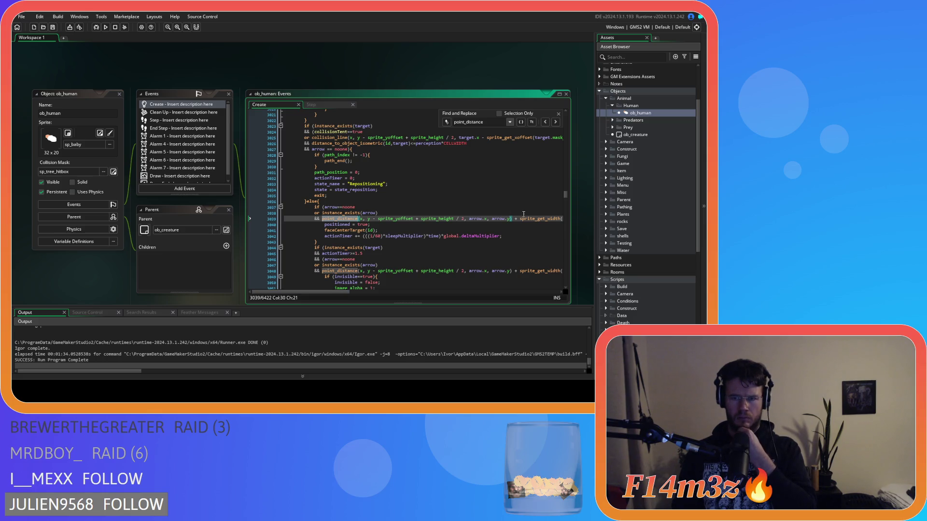
drag(513, 220, 327, 223)
key(ctrl+v)
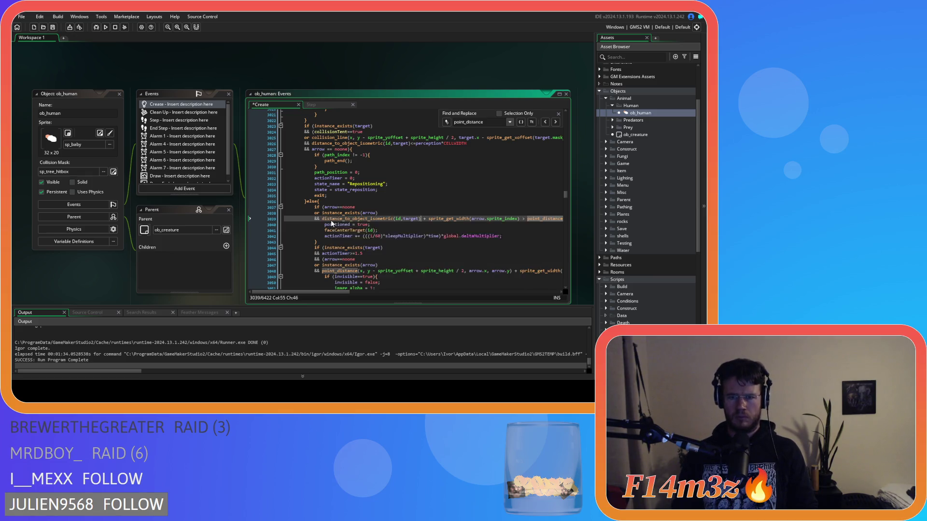
double_click(410, 219)
text(arrow)
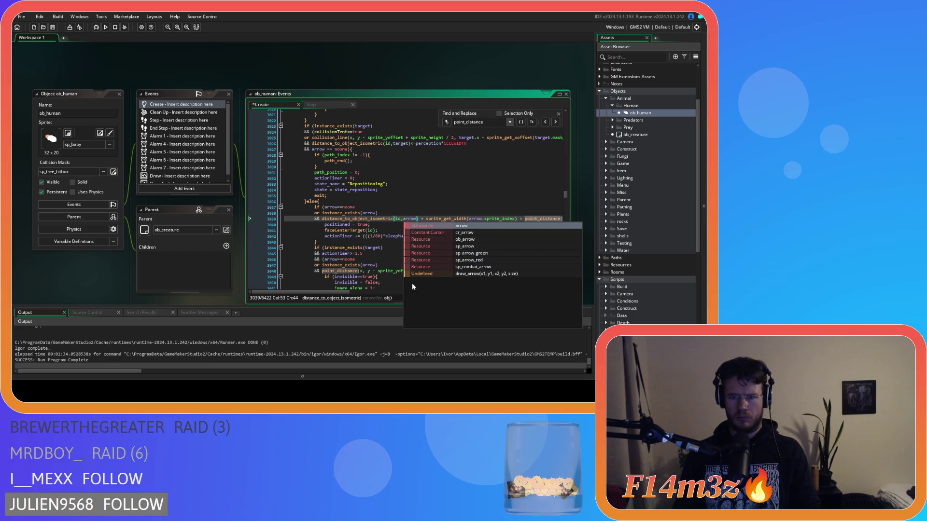
- Replace line 3039's sprite-width and point_distance remainder with >distance_to_object_isometric(id,target)
drag(516, 219, 422, 221)
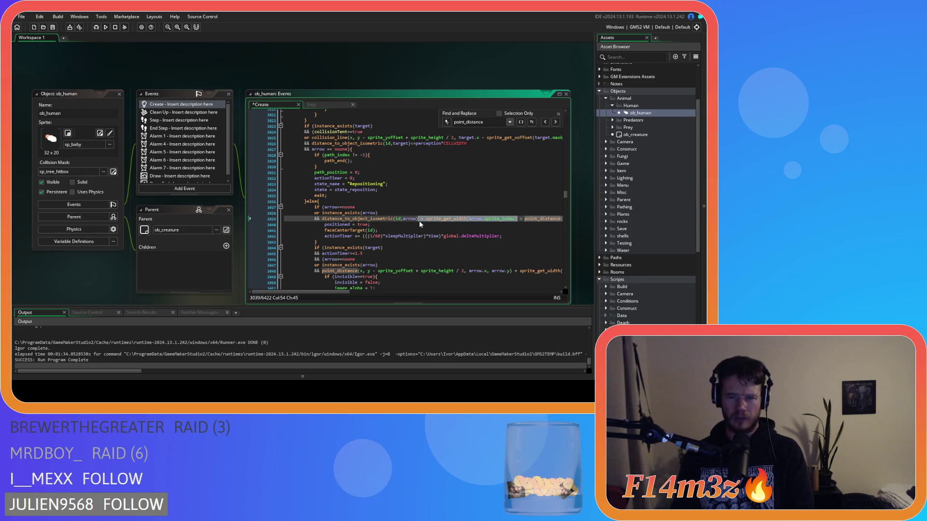
key(Delete)
text(>)
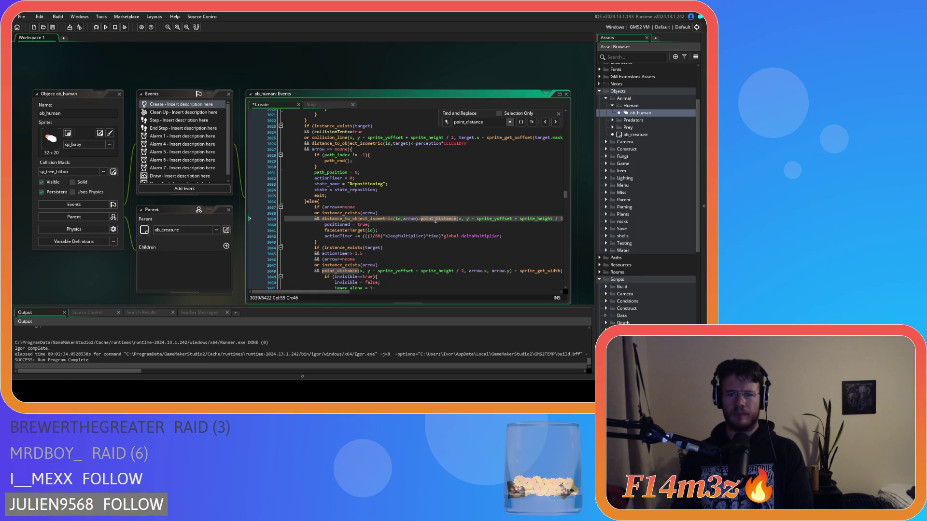
mouse_move(426, 218)
mouse_move(421, 218)
mouse_down()
mouse_move(578, 217)
mouse_move(555, 218)
mouse_up()
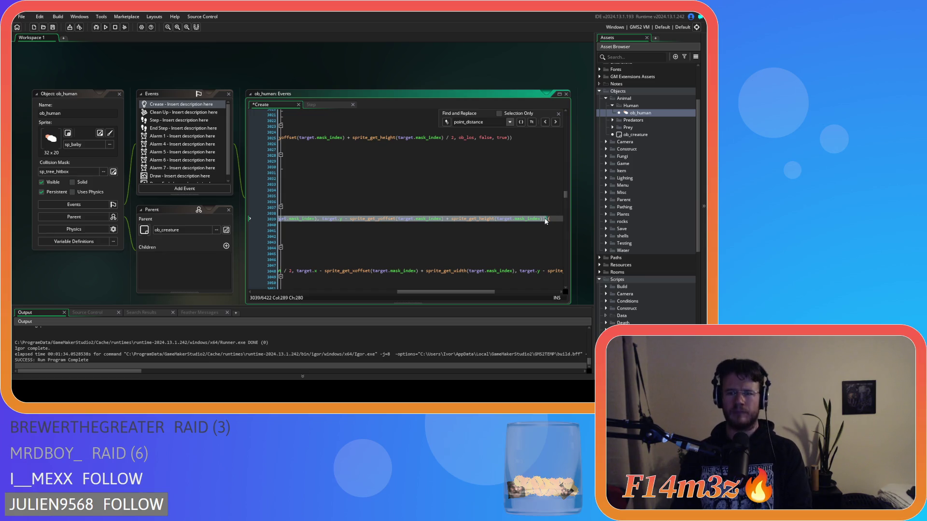
key(BackSpace)
key(ctrl+v)
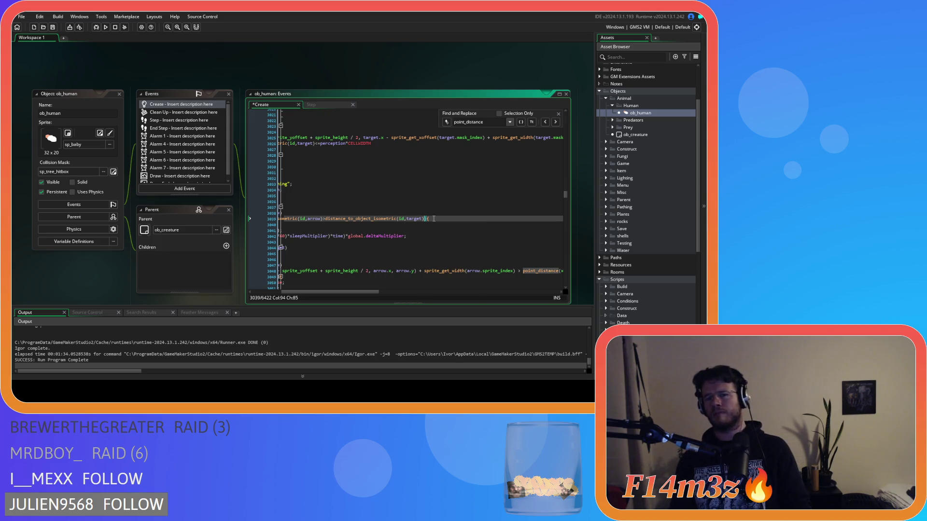
drag(340, 292, 310, 293)
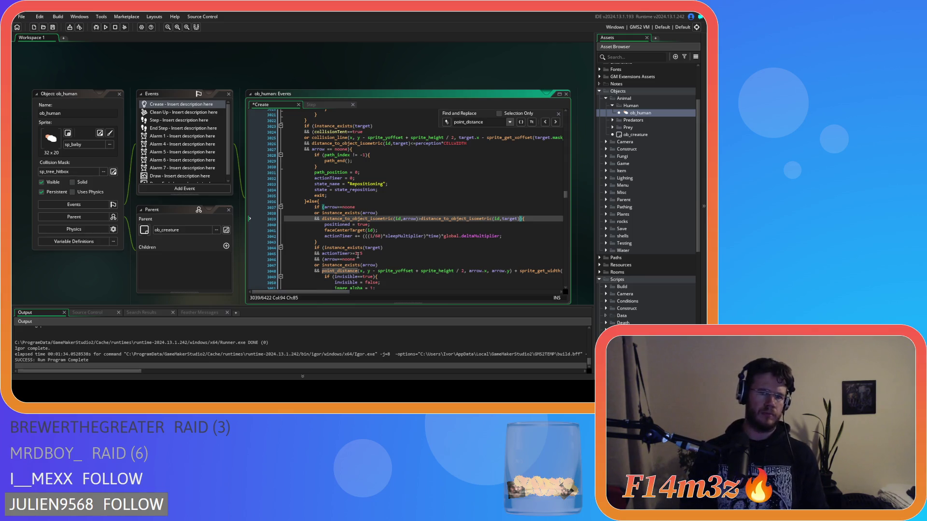
scroll(440, 225, down, 4)
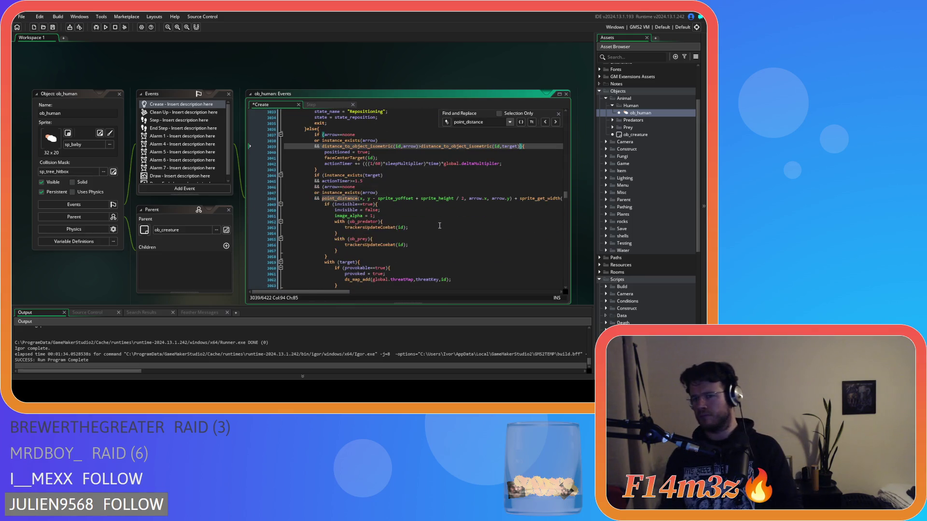
- Save the Create code and select line 3039's isometric distance comparison for reuse
click(469, 198)
key(ctrl+s)
mouse_move(327, 293)
mouse_down()
mouse_move(400, 290)
mouse_move(416, 275)
mouse_move(470, 278)
mouse_move(535, 253)
mouse_move(325, 253)
mouse_move(384, 237)
mouse_move(326, 236)
mouse_up()
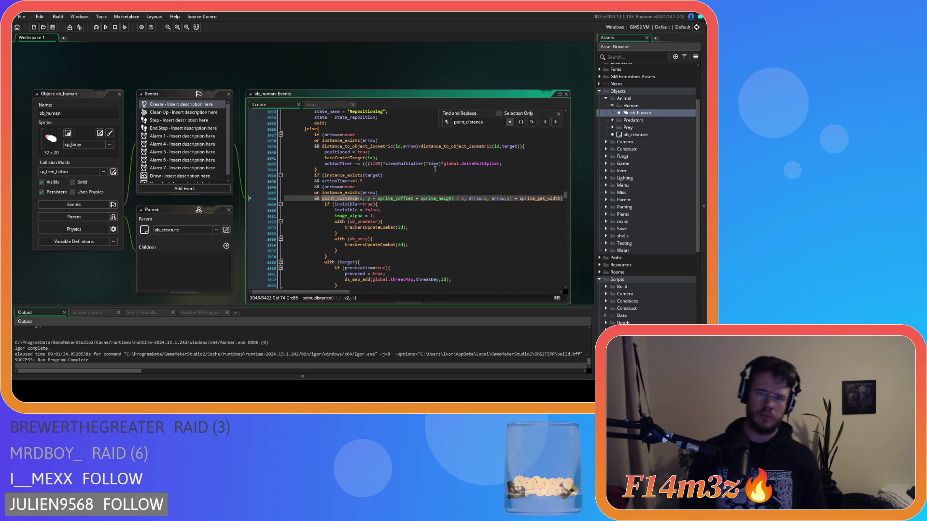
click(523, 146)
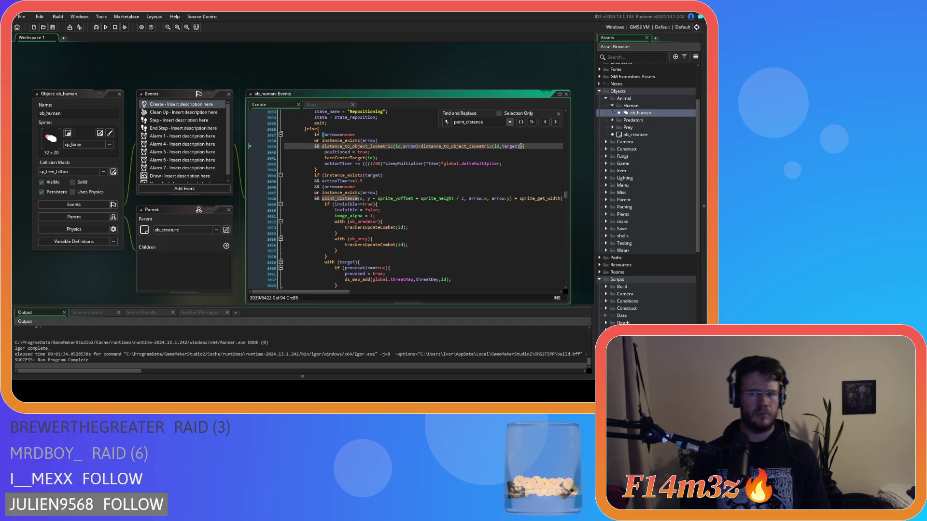
click(327, 147)
drag(327, 147, 322, 146)
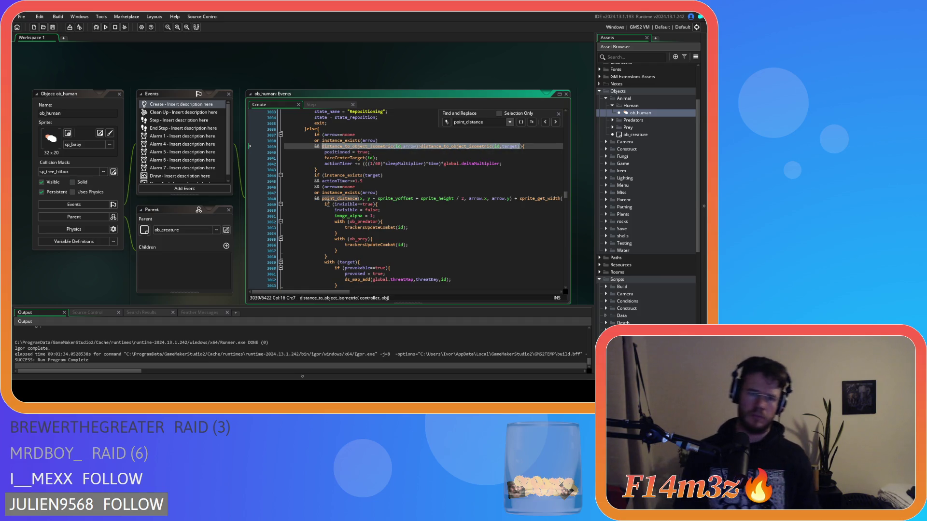
- Paste that comparison over line 3048's point_distance expression, add ')' and save
mouse_move(322, 198)
mouse_down()
mouse_move(569, 198)
mouse_move(538, 198)
mouse_up()
text(distance_to_object_isometric(id,arrow)>distance_to_object_isometric(id,target))
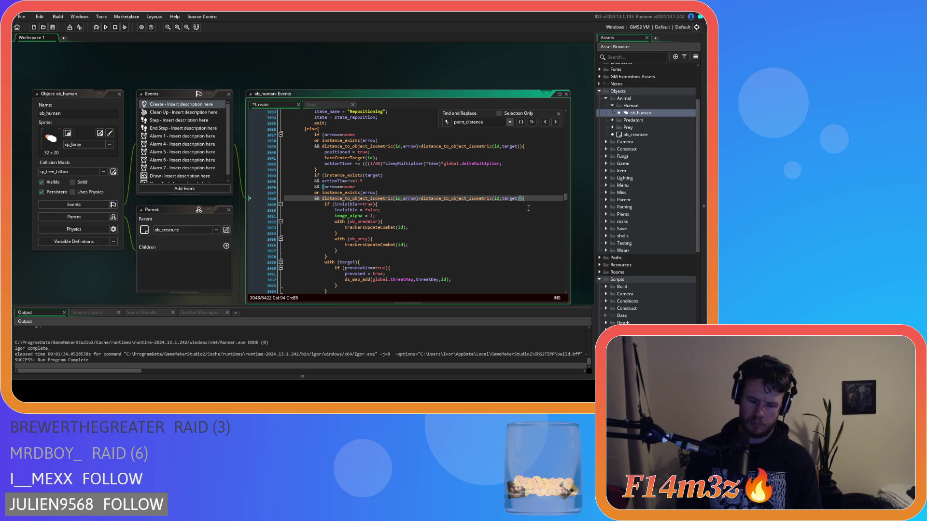
text())
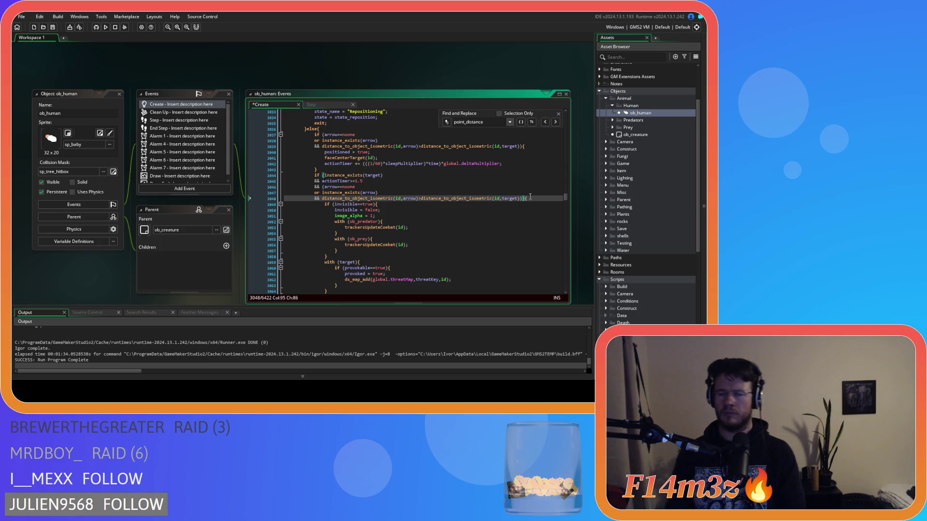
click(533, 197)
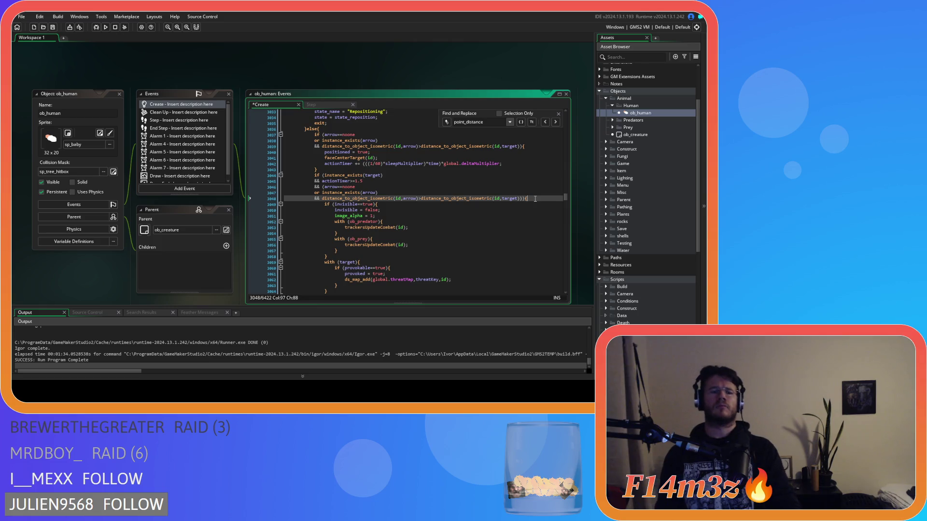
key(ctrl+s)
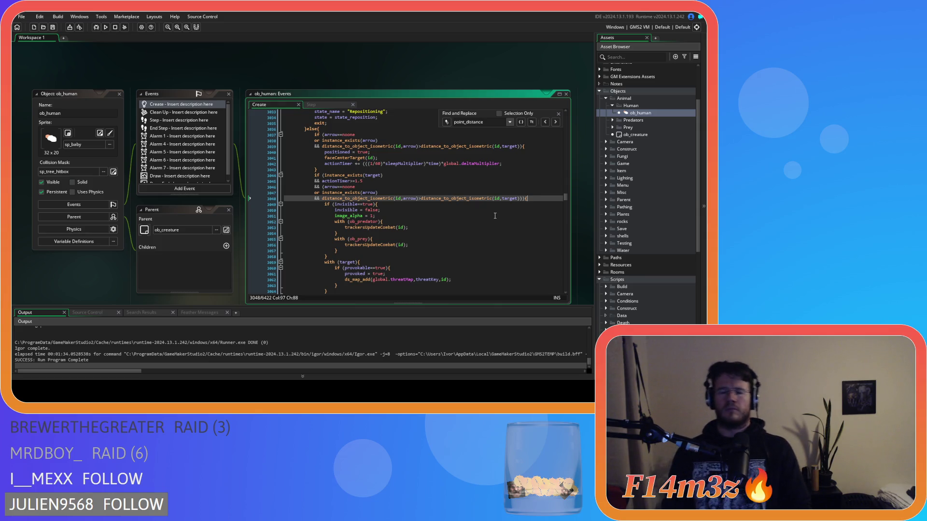
click(556, 122)
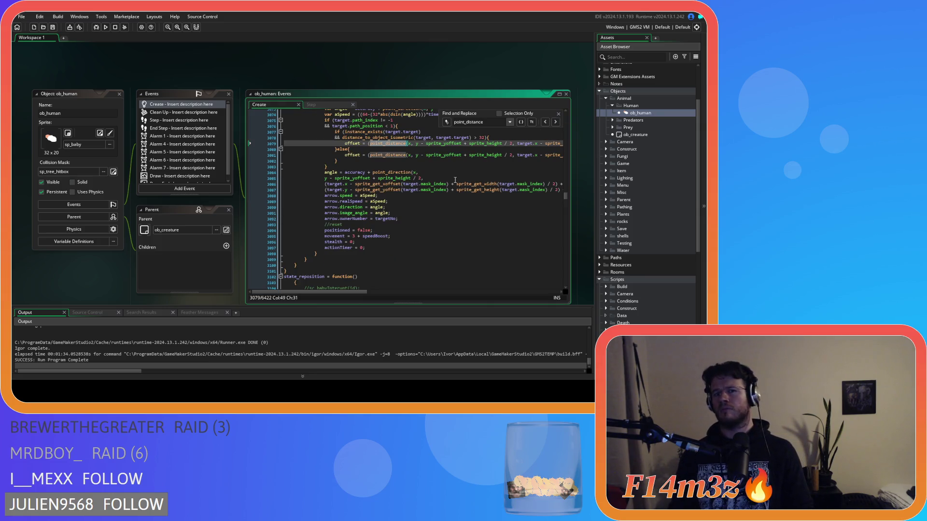
scroll(346, 271, up, 2)
mouse_move(334, 293)
mouse_down()
mouse_move(526, 273)
mouse_move(349, 280)
mouse_move(523, 274)
mouse_move(351, 277)
mouse_move(469, 240)
mouse_move(499, 245)
mouse_move(358, 252)
mouse_move(526, 258)
mouse_move(334, 270)
mouse_move(366, 264)
mouse_move(344, 268)
mouse_up()
scroll(343, 266, right, 3)
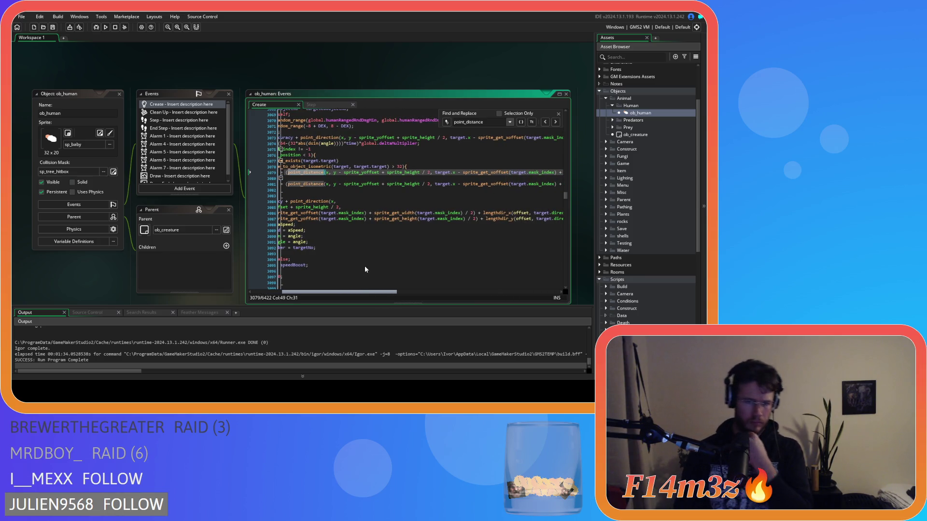
drag(365, 269, 471, 271)
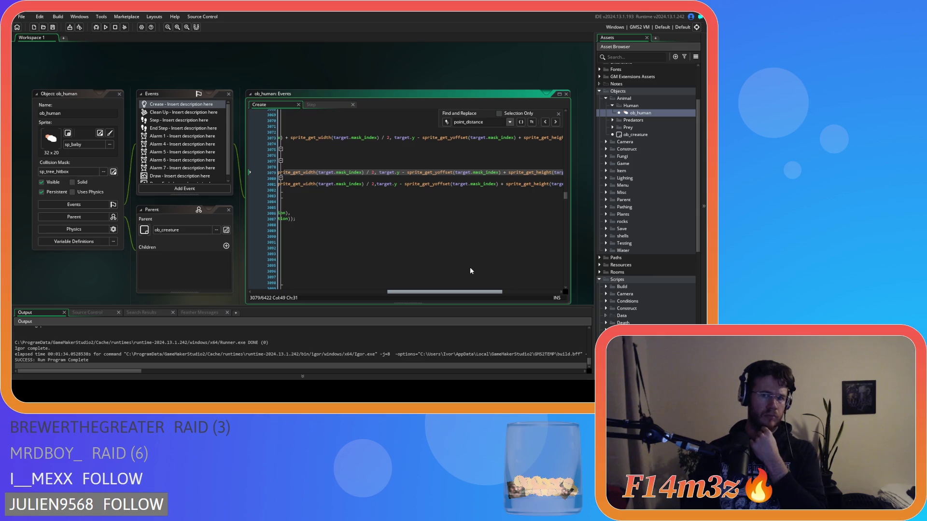
scroll(470, 271, right, 10)
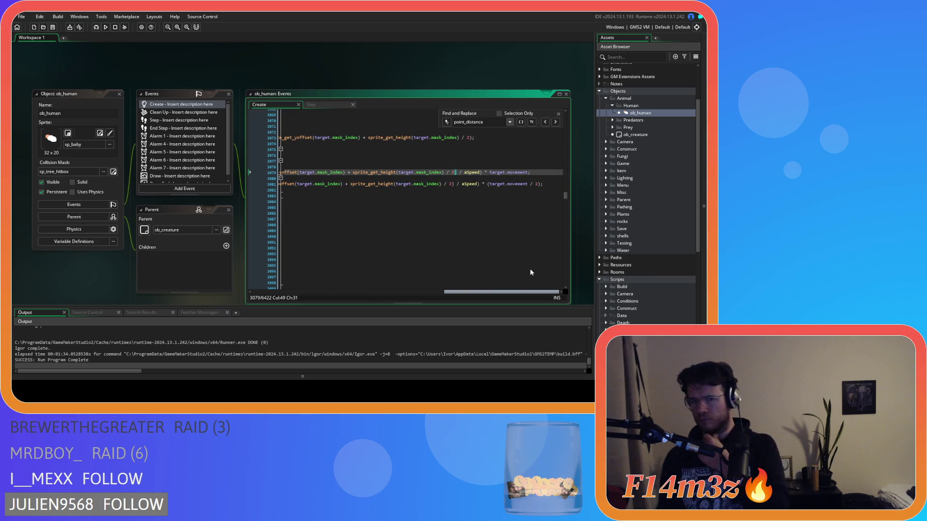
scroll(526, 270, left, 5)
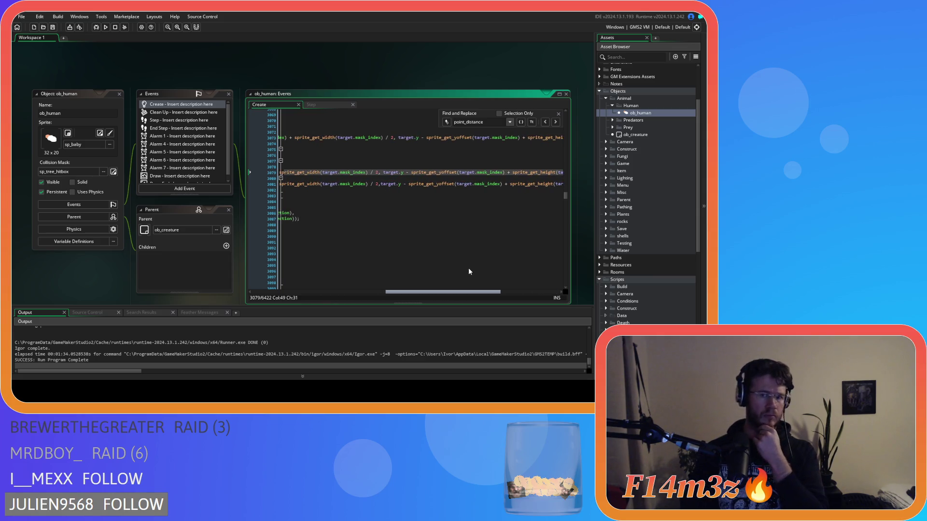
scroll(468, 272, left, 8)
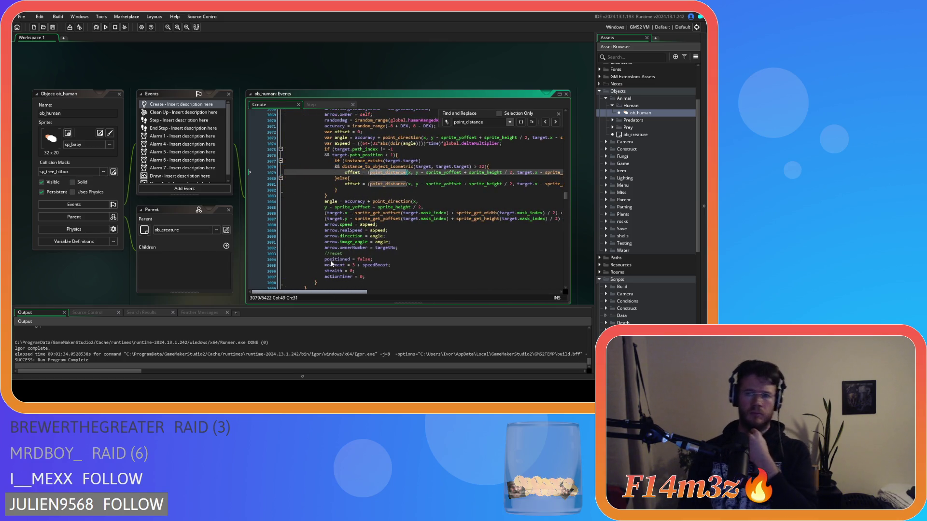
scroll(331, 263, right, 5)
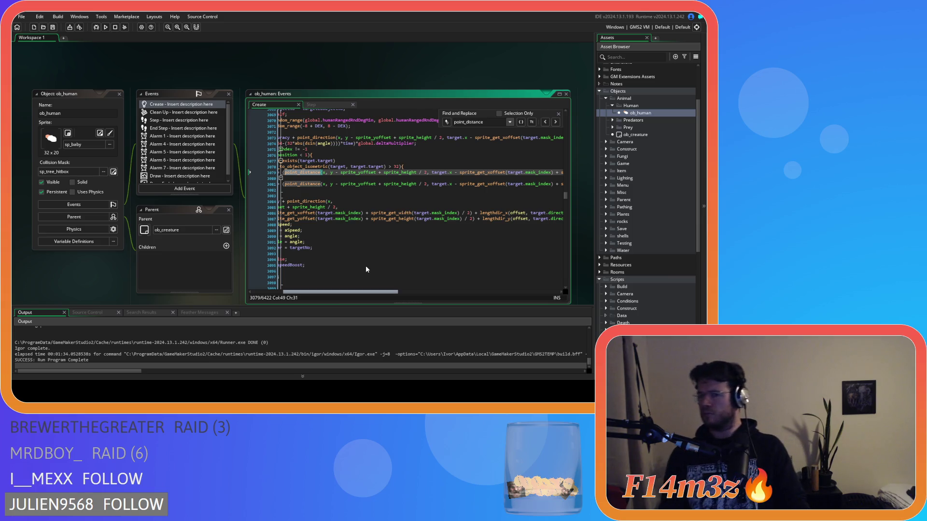
scroll(367, 269, right, 5)
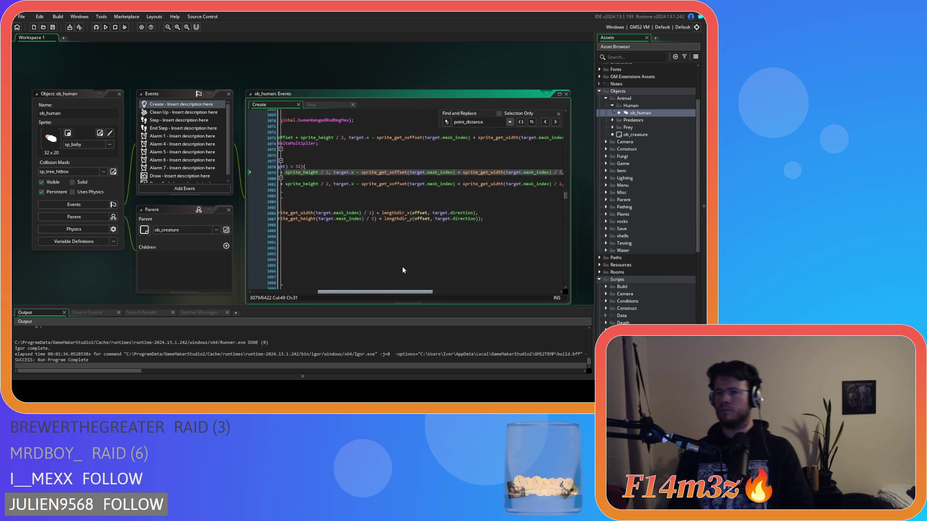
scroll(434, 269, right, 5)
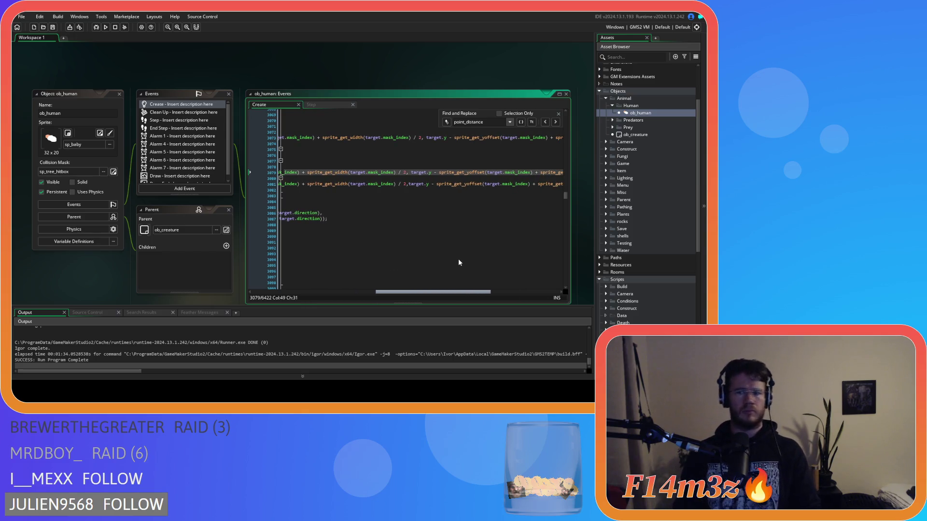
scroll(484, 262, right, 4)
scroll(510, 261, right, 2)
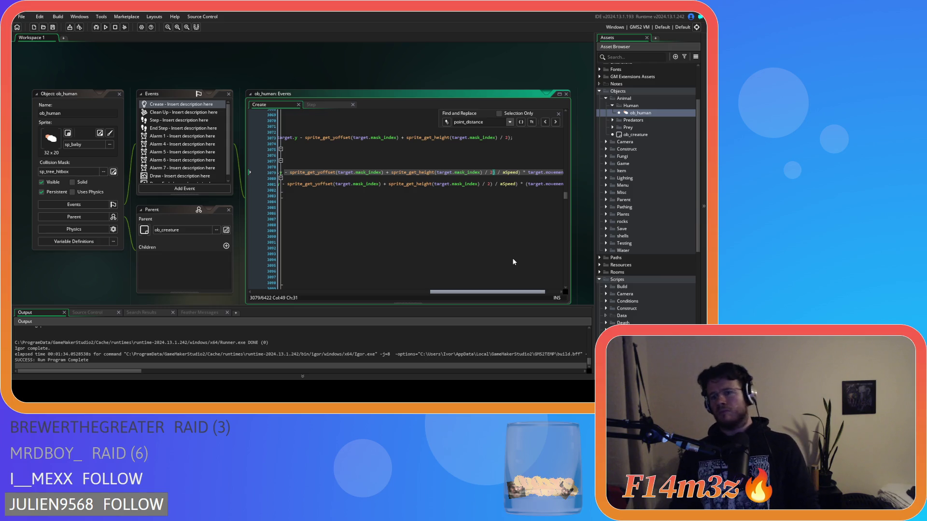
scroll(513, 260, right, 2)
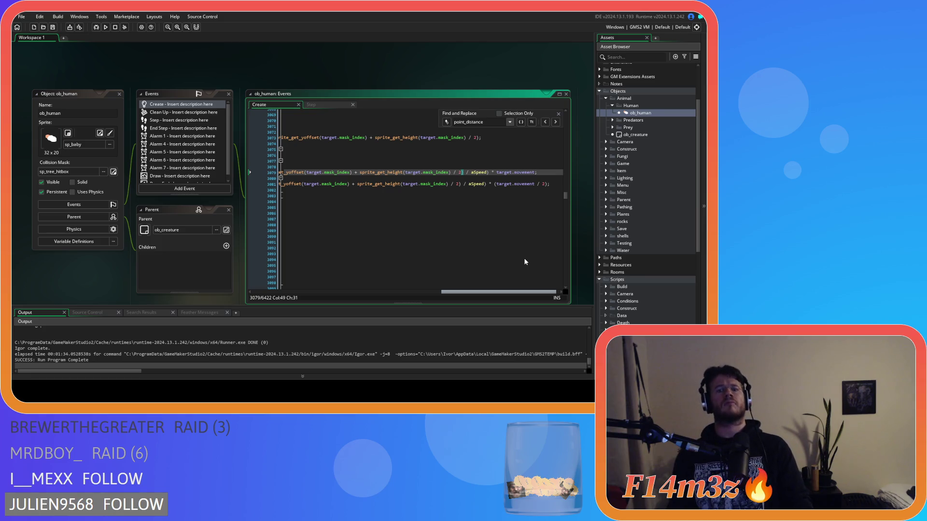
scroll(525, 260, left, 1)
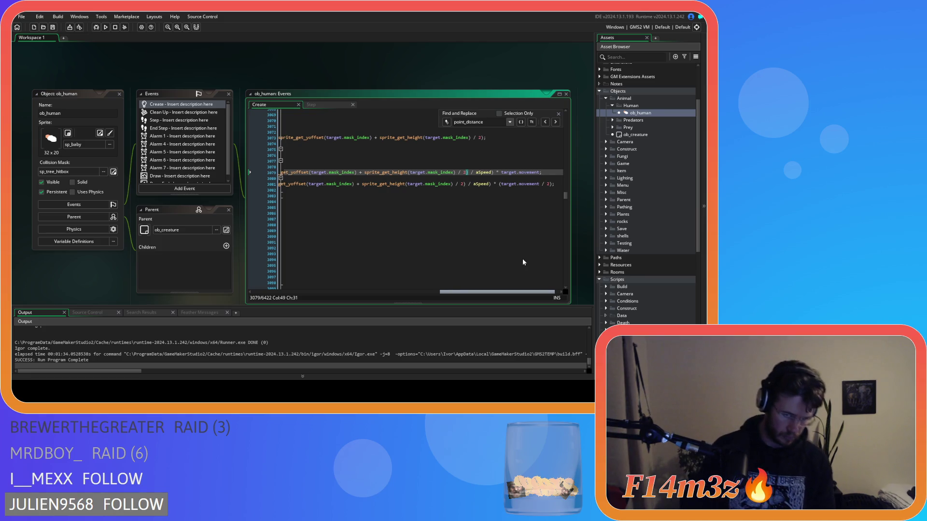
scroll(522, 262, left, 10)
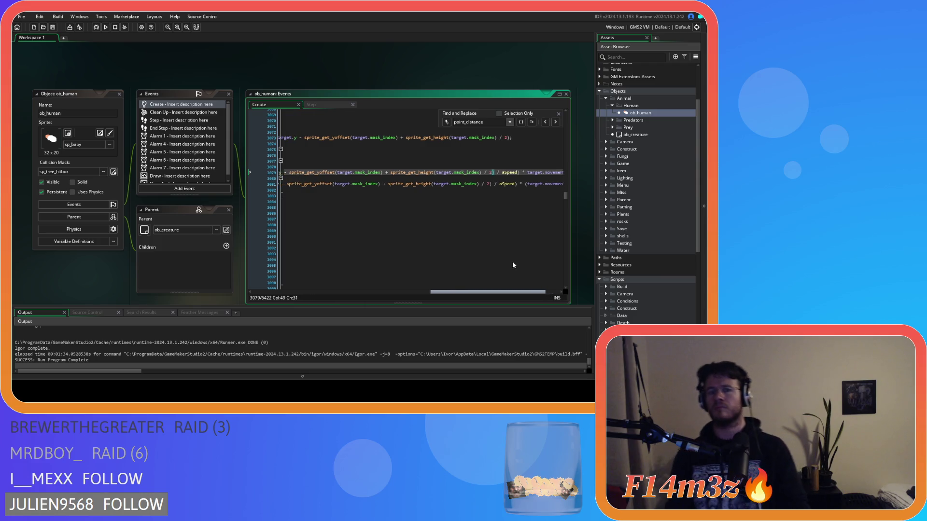
scroll(444, 282, left, 8)
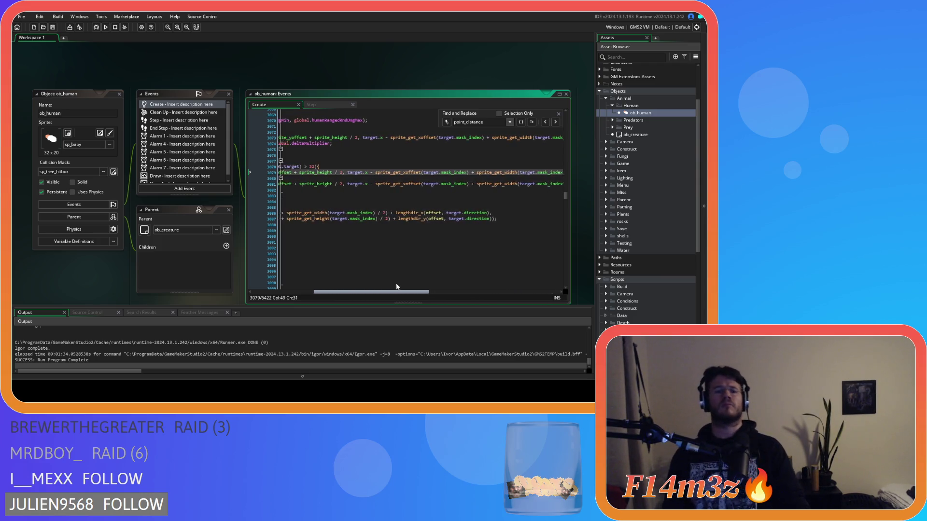
- Duplicate the instance_exists(target.target) offset if/else block below itself and comment out the copy
drag(384, 289, 349, 291)
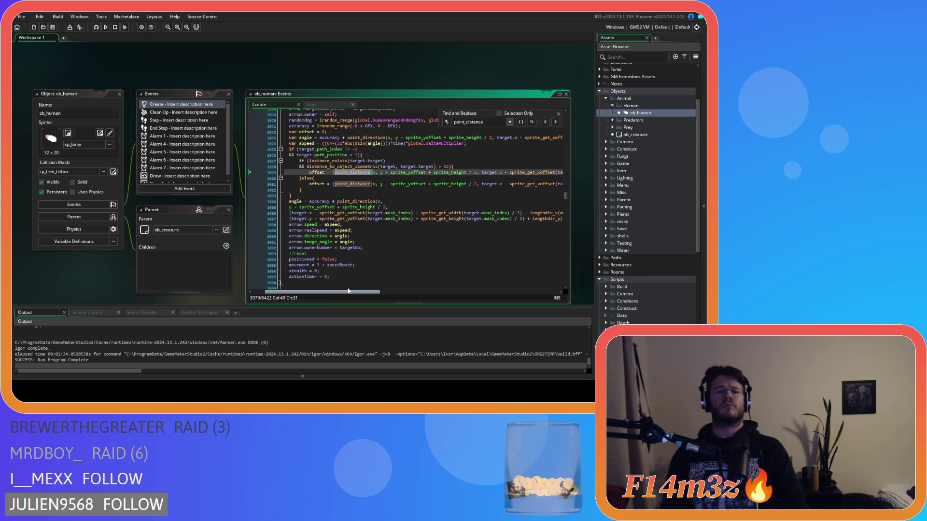
mouse_move(349, 291)
mouse_down()
mouse_move(495, 277)
mouse_move(400, 291)
mouse_move(344, 282)
mouse_up()
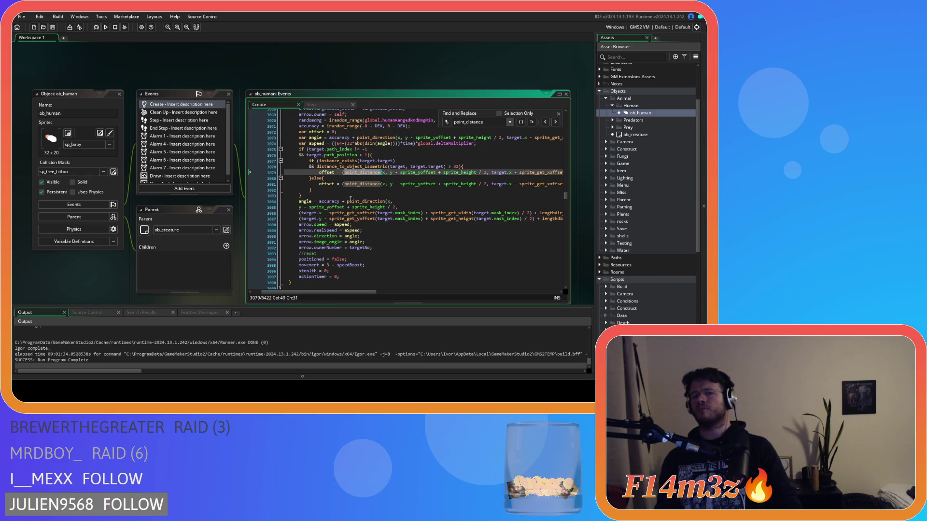
drag(331, 191, 308, 161)
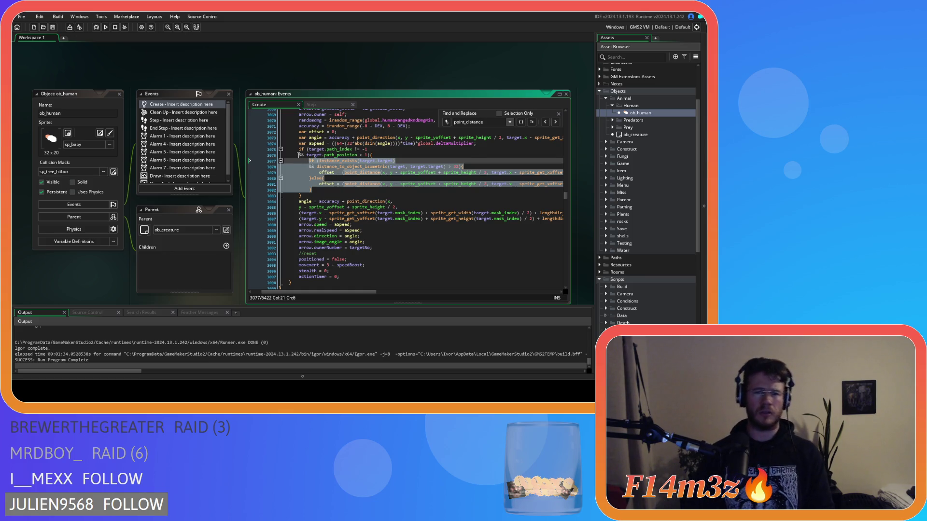
key(ctrl+d)
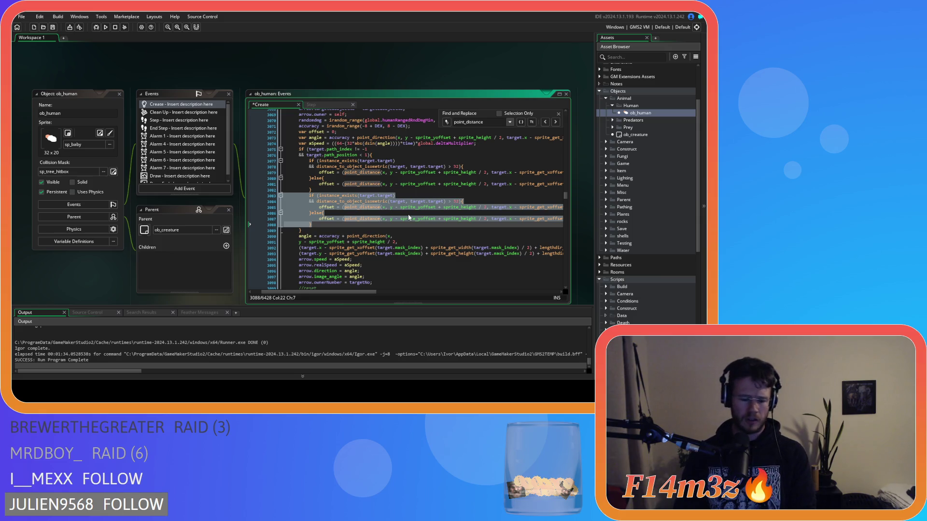
key(ctrl+k)
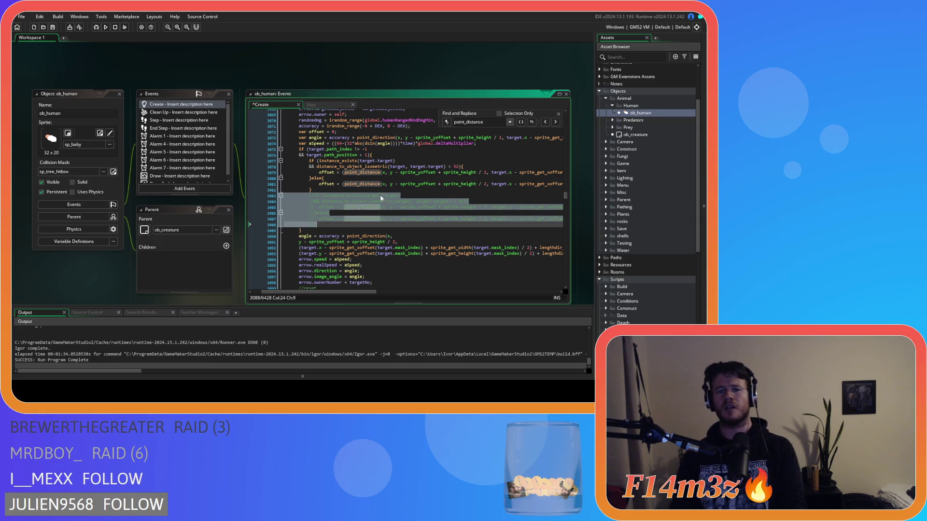
- Deselect the commented copy and place the caret at line 3079's point_distance call
click(377, 190)
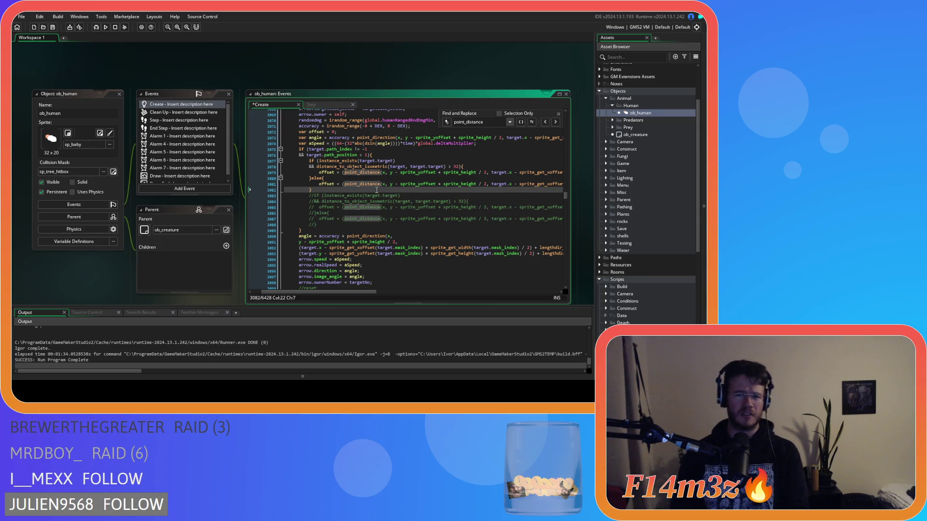
mouse_move(371, 183)
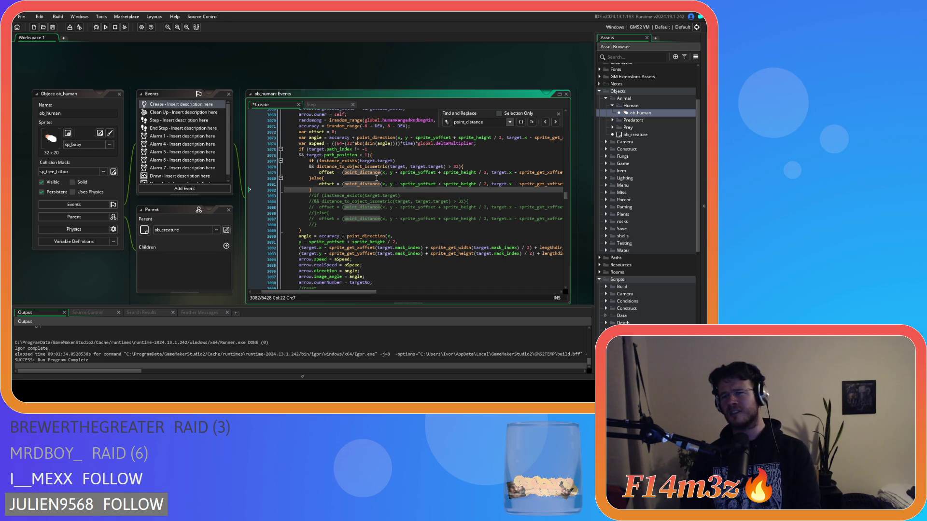
click(346, 172)
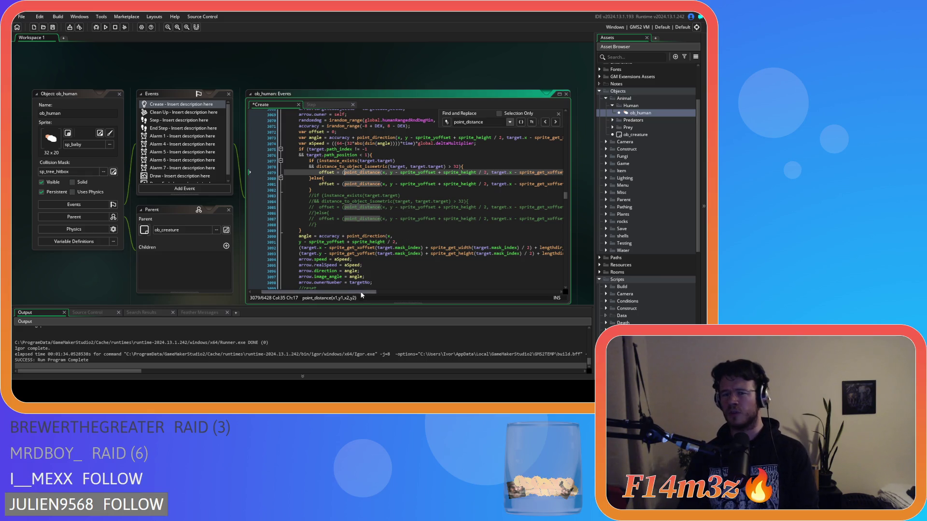
- Replace line 3079's offset expression with the distance_to_object_isometric version
mouse_move(363, 292)
mouse_down()
mouse_move(410, 292)
mouse_move(435, 276)
mouse_move(546, 257)
mouse_move(515, 274)
mouse_move(466, 280)
mouse_move(371, 264)
mouse_move(378, 262)
mouse_move(521, 254)
mouse_up()
mouse_move(520, 171)
mouse_down()
mouse_move(284, 173)
mouse_move(335, 177)
mouse_up()
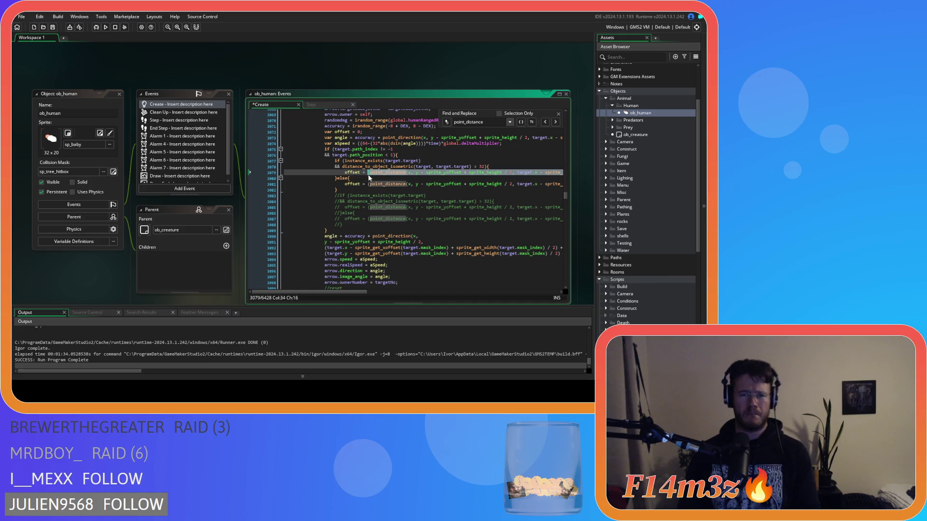
key(ctrl+v)
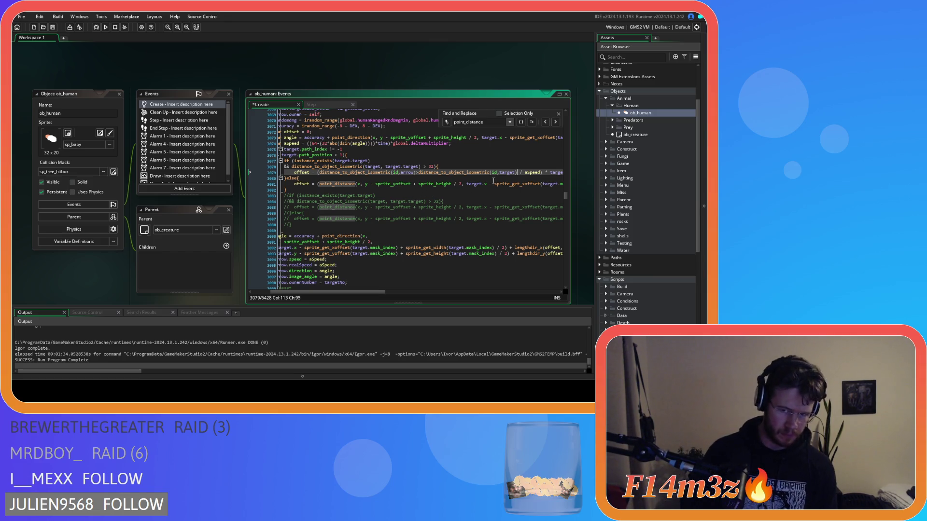
drag(515, 172, 428, 172)
key(ctrl+z)
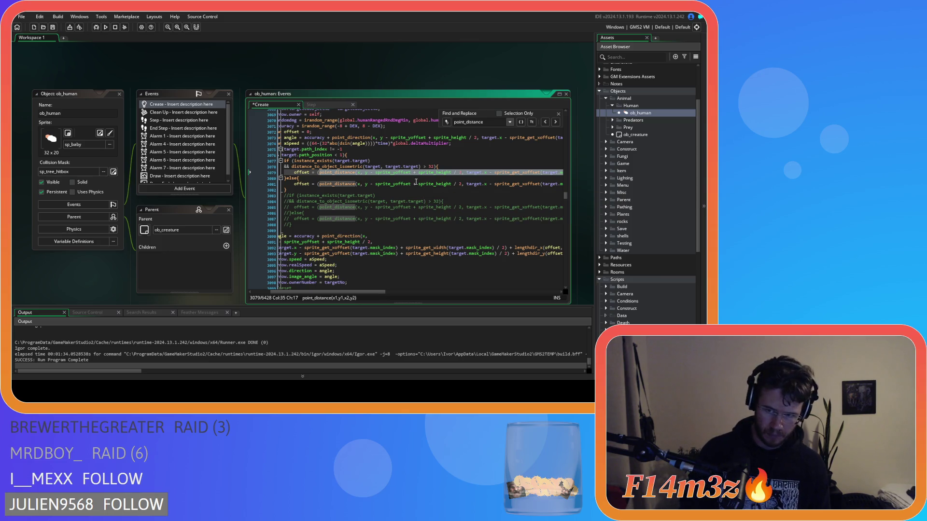
key(ctrl+y)
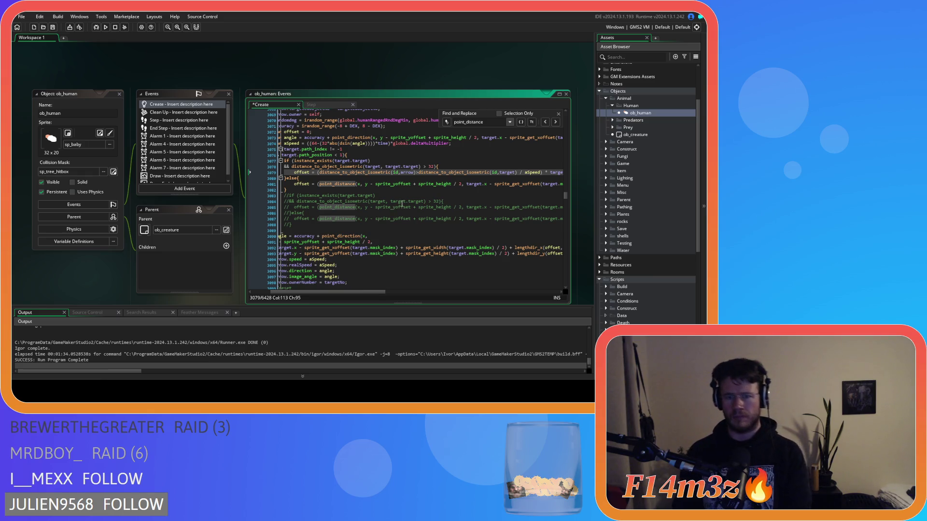
- Delete the leftover distance_to_object_isometric(id,arrow) call and remove the spaces around / and *
drag(416, 172, 320, 172)
key(BackSpace)
click(323, 174)
drag(387, 175, 421, 175)
key(ctrl+c)
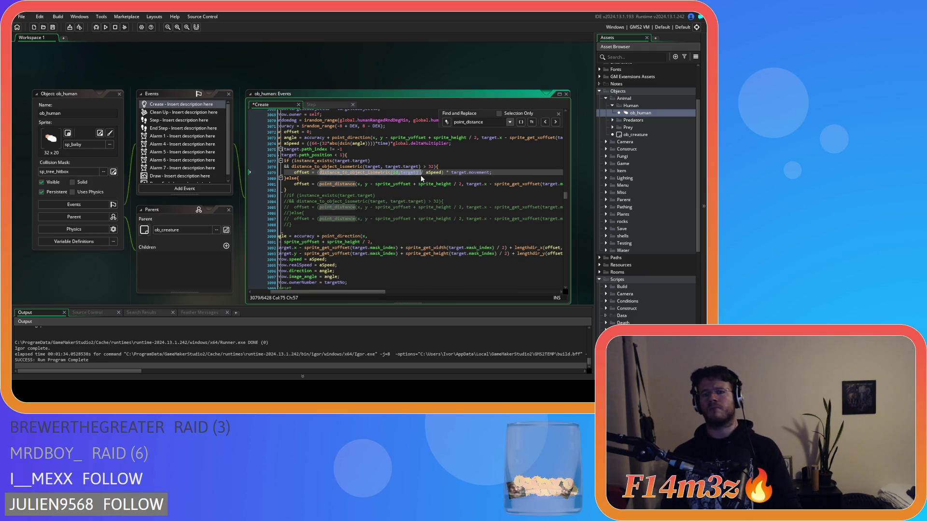
click(418, 175)
key(Delete)
key(Right)
key(Delete)
key(Delete)
key(Right)
key(Delete)
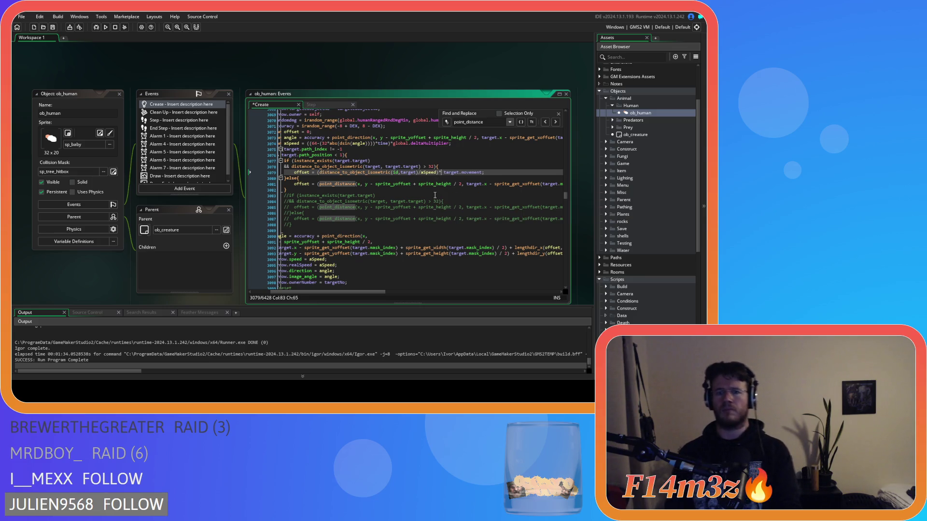
key(ctrl+Right)
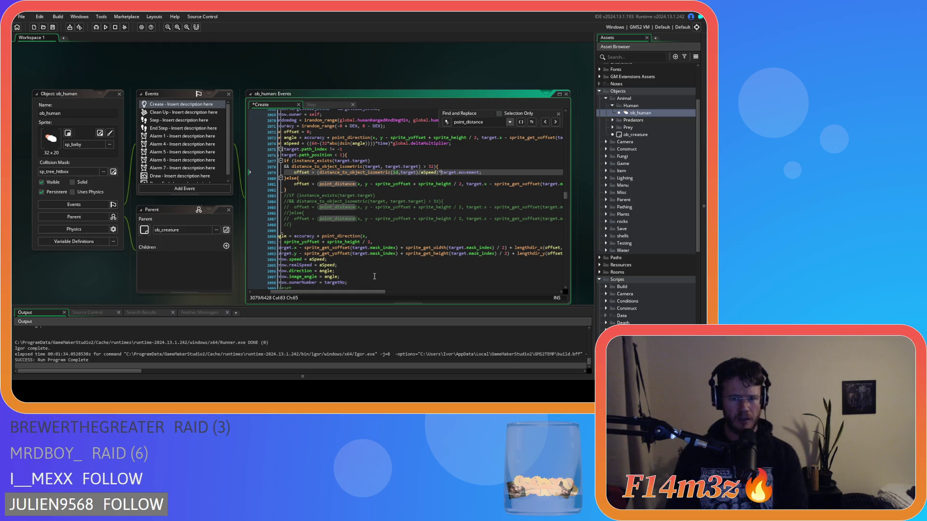
- Remove the space after x in the else-branch point_distance call and delete the commented-out block
click(365, 184)
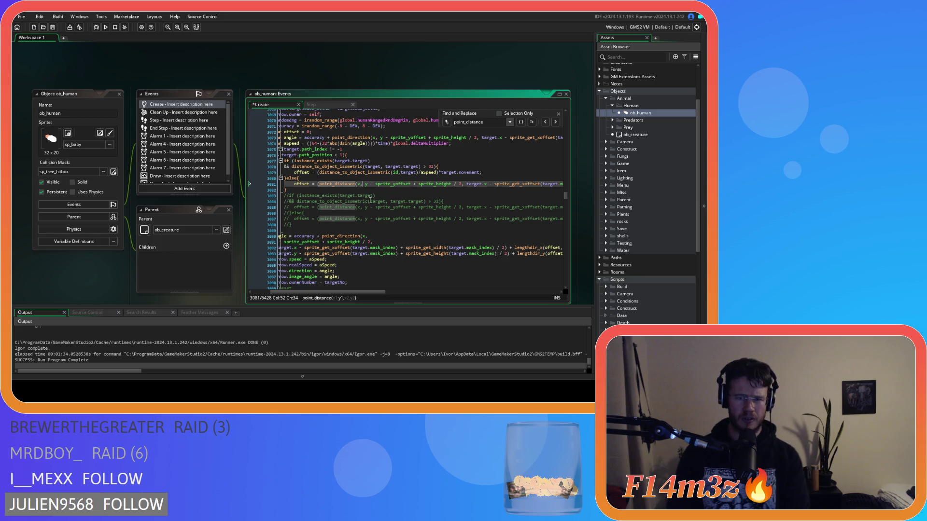
key(Delete)
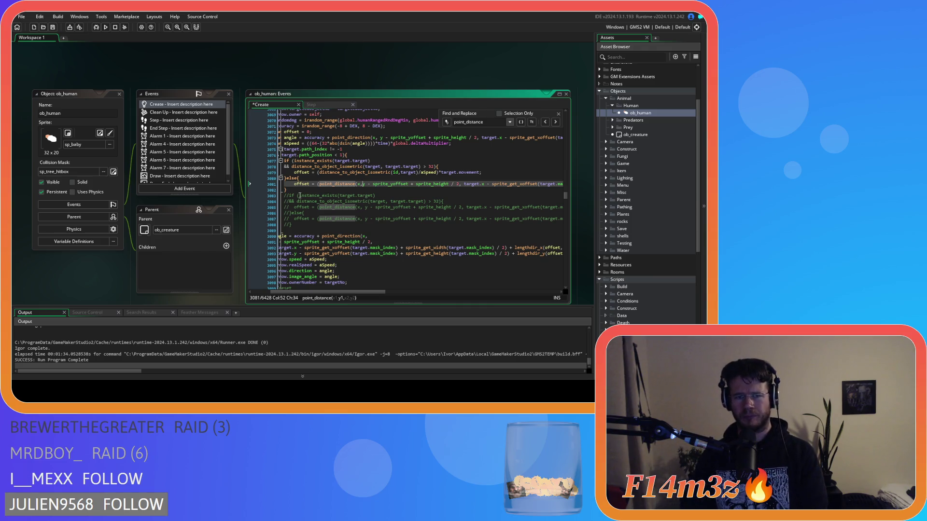
drag(251, 190, 247, 162)
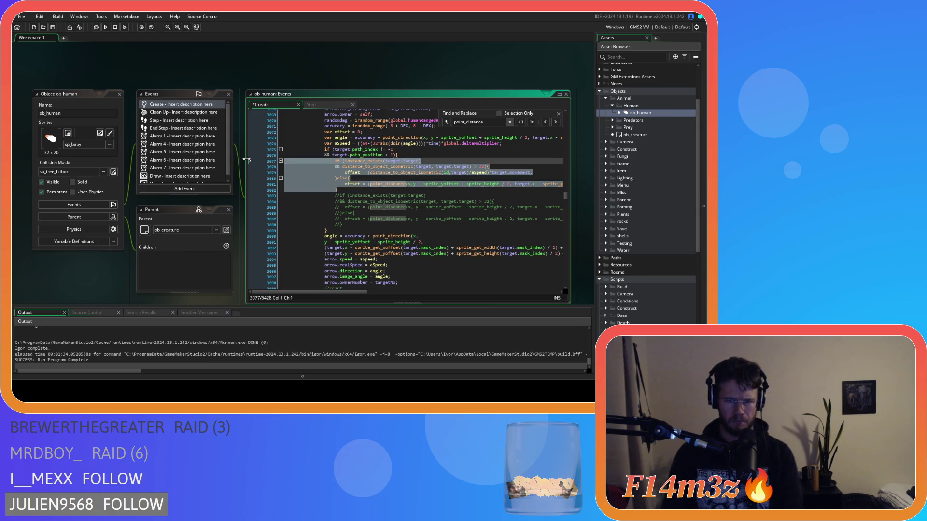
key(BackSpace)
key(BackSpace)
- Re-indent the if/else offset block with Ctrl+Shift+K
drag(354, 189, 334, 162)
key(ctrl+shift+k)
click(401, 169)
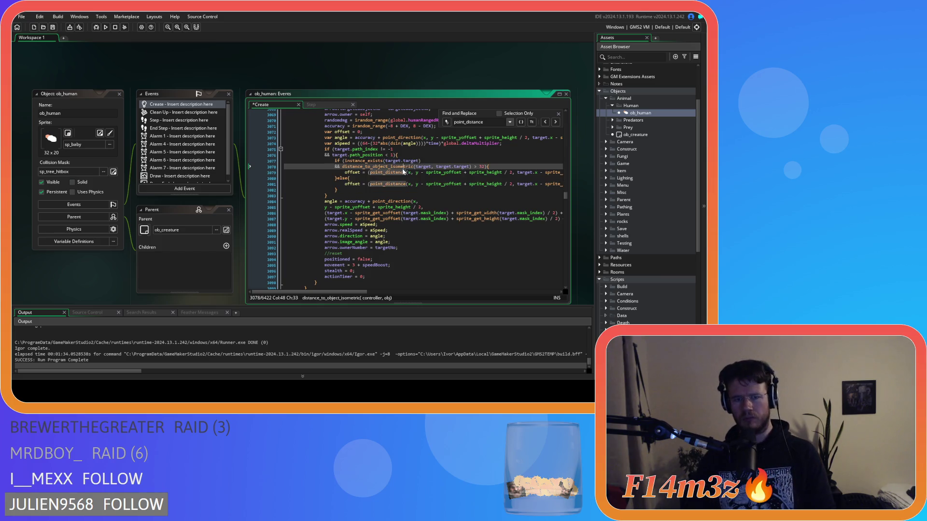
click(555, 122)
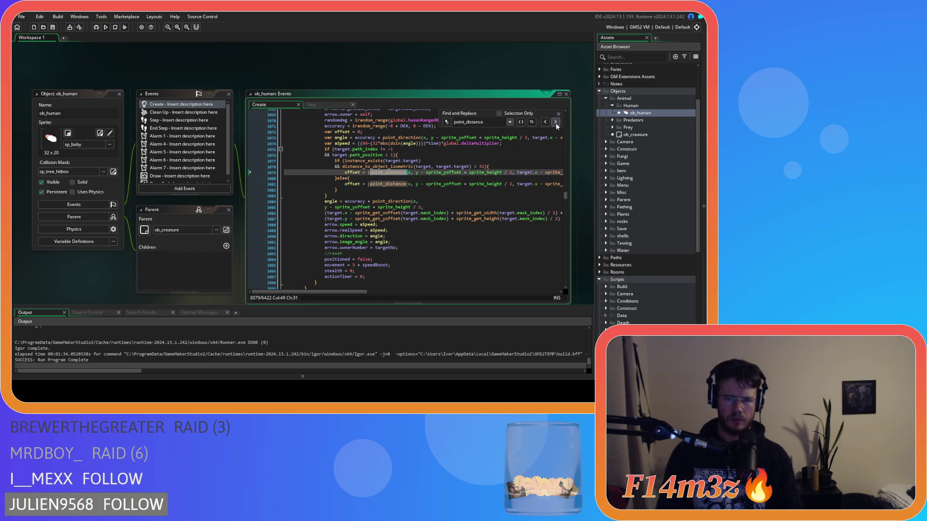
- Move to the next point_distance match, the target check on line 3119
click(555, 122)
click(555, 122)
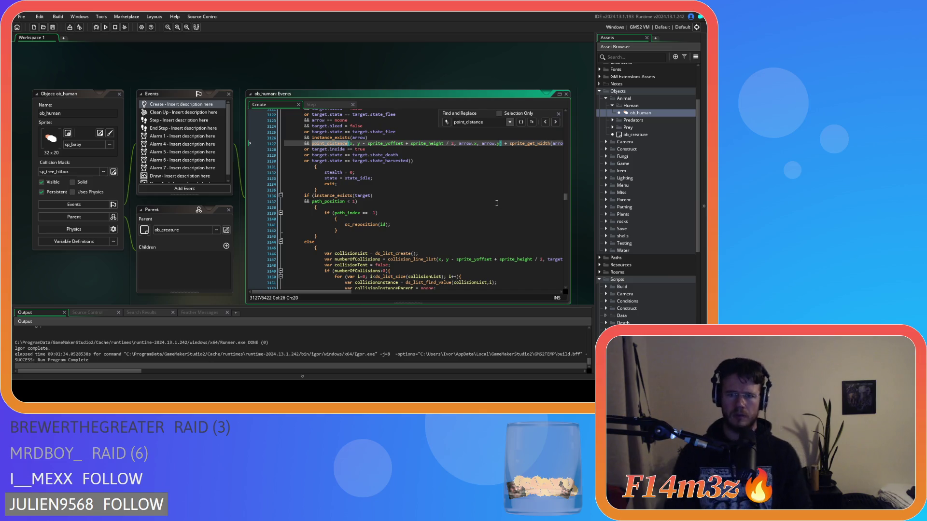
scroll(479, 220, up, 3)
scroll(478, 221, up, 2)
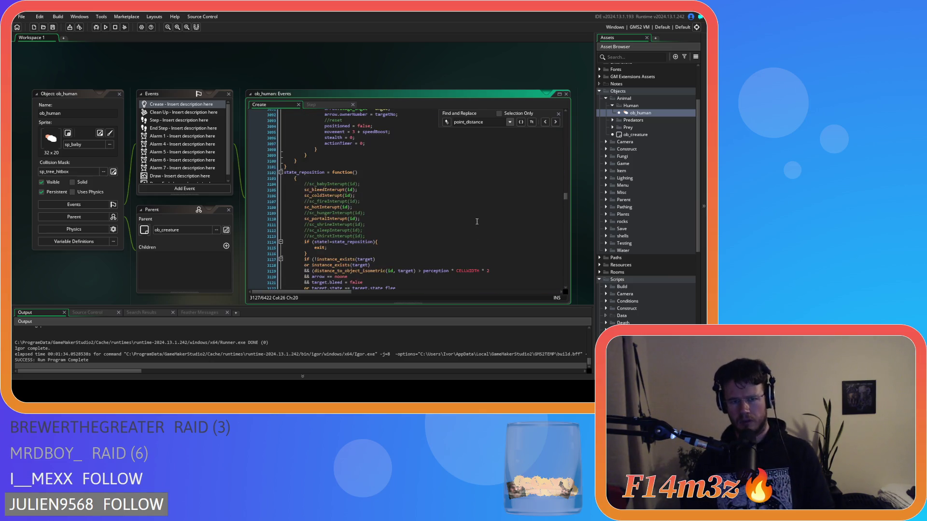
scroll(477, 222, down, 1)
mouse_move(342, 291)
mouse_down()
mouse_move(389, 282)
mouse_move(339, 283)
mouse_up()
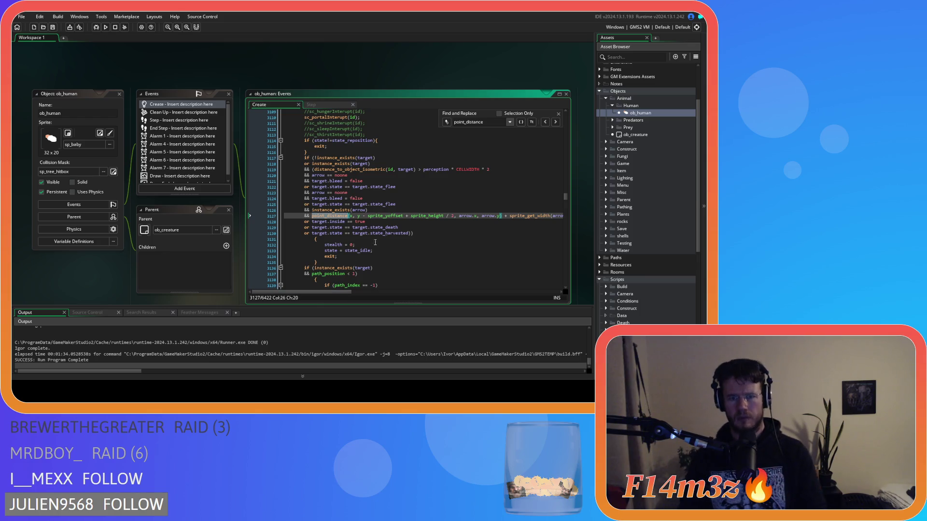
- Remove the spaces after id and around perception in line 3119's distance check
click(400, 170)
key(BackSpace)
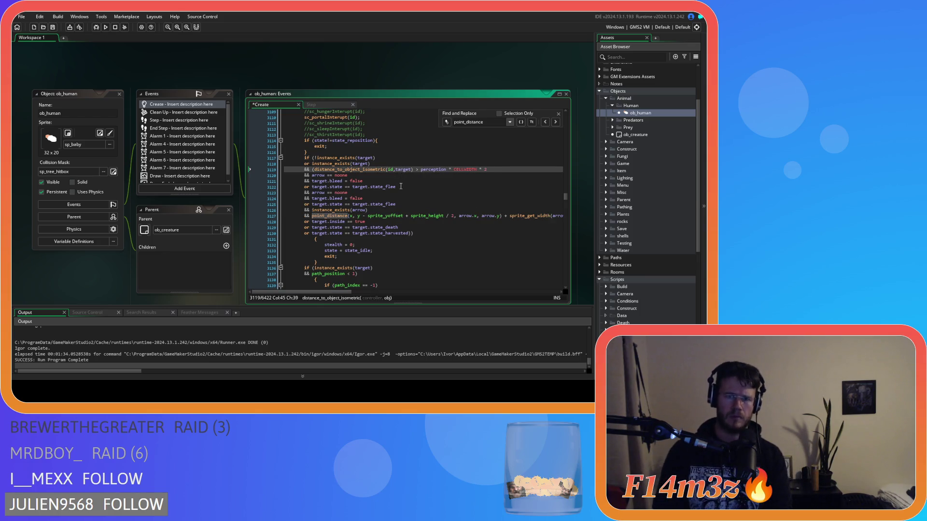
click(416, 170)
key(Delete)
key(Delete)
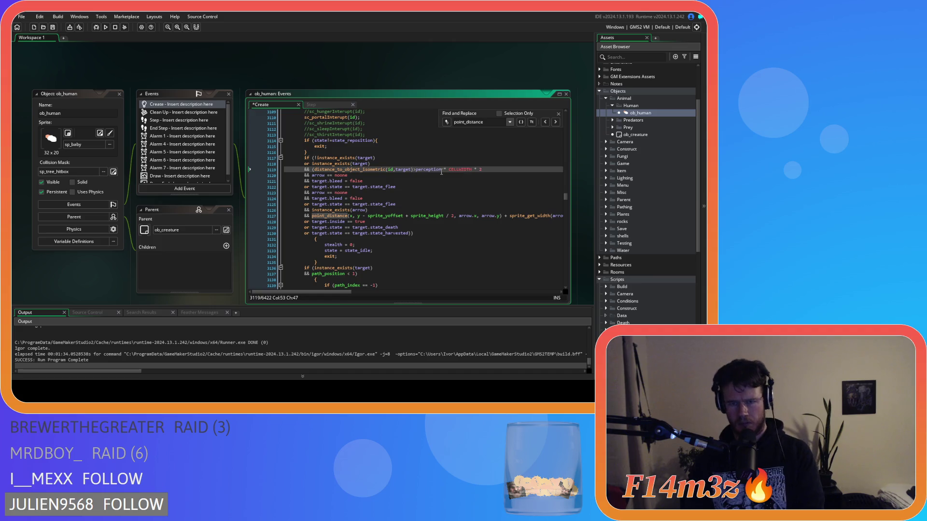
click(442, 170)
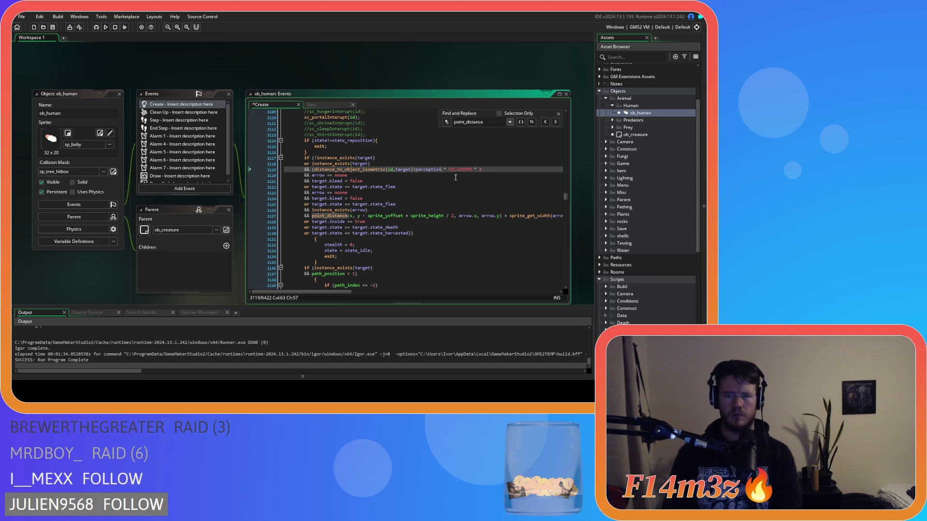
key(Delete)
key(Delete)
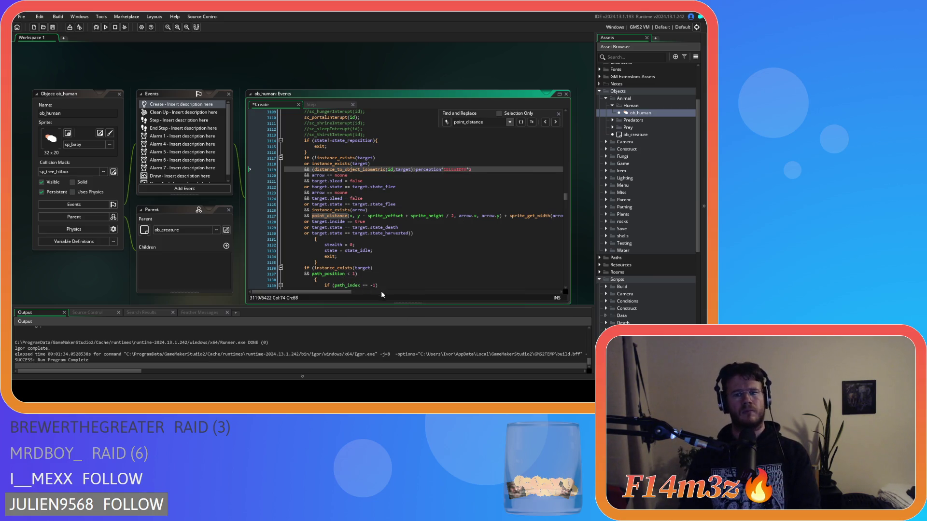
- Swap line 3127's first point_distance call for distance_to_object_isometric(id,target) and drop the arrow sprite-width term
mouse_move(351, 292)
mouse_down()
mouse_move(404, 293)
mouse_move(351, 293)
mouse_move(424, 276)
mouse_up()
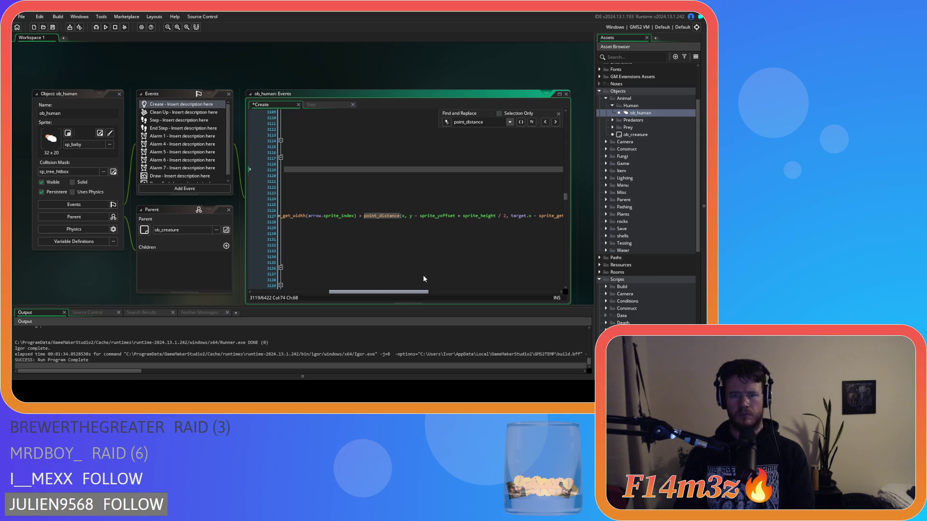
drag(423, 275, 352, 281)
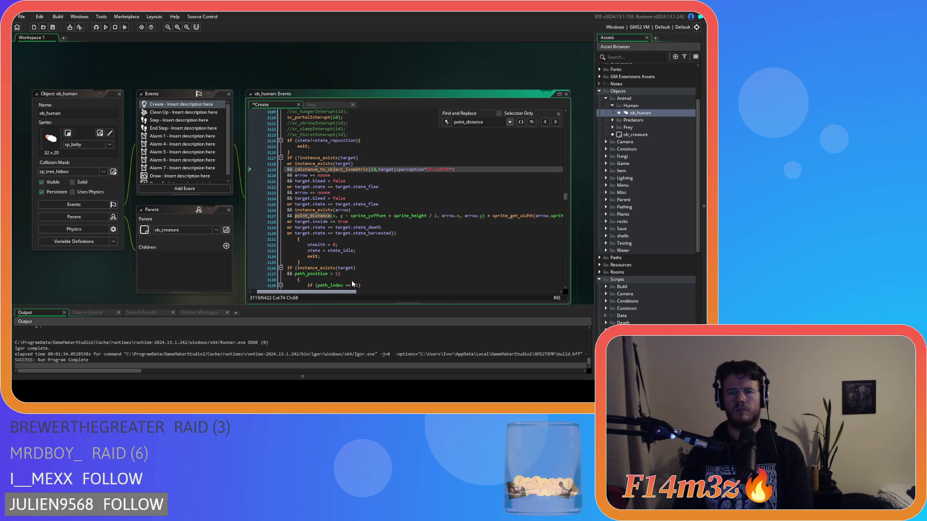
drag(352, 281, 428, 277)
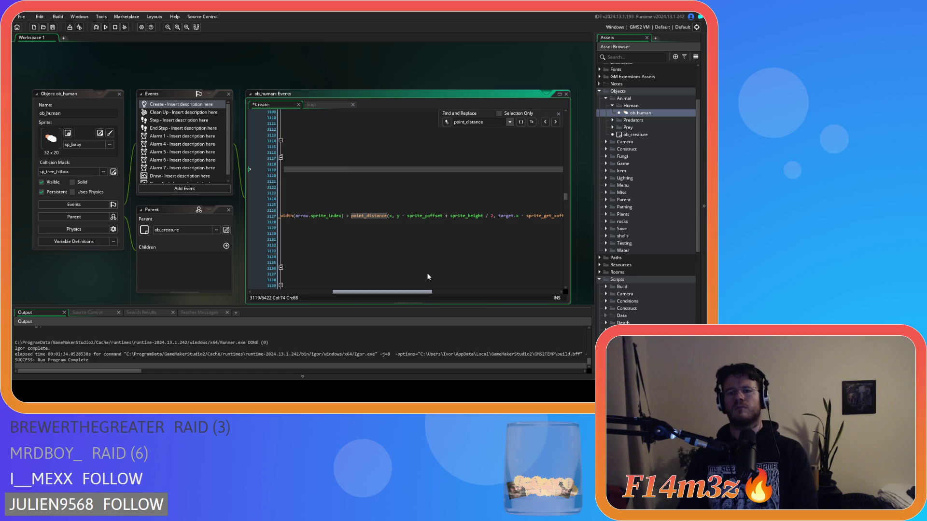
drag(428, 277, 351, 261)
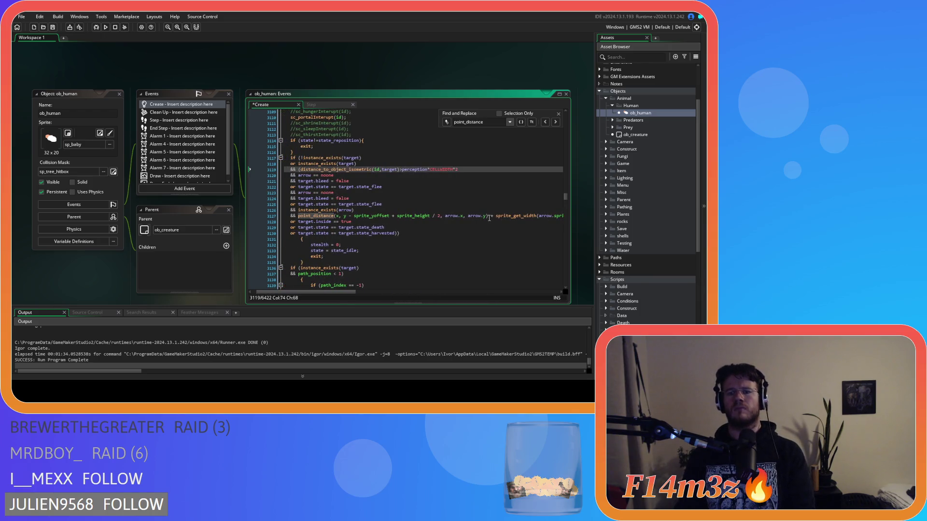
drag(490, 217, 300, 220)
key(ctrl+v)
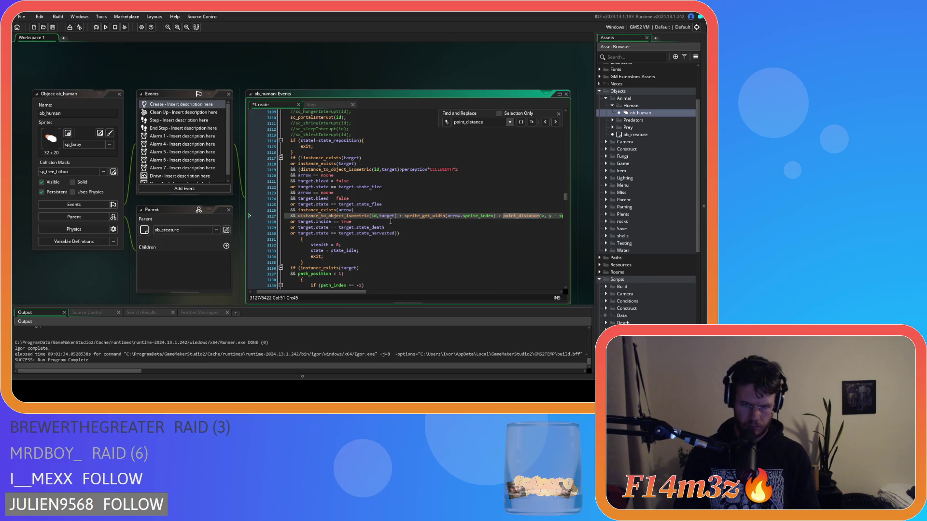
drag(497, 215, 397, 216)
key(Delete)
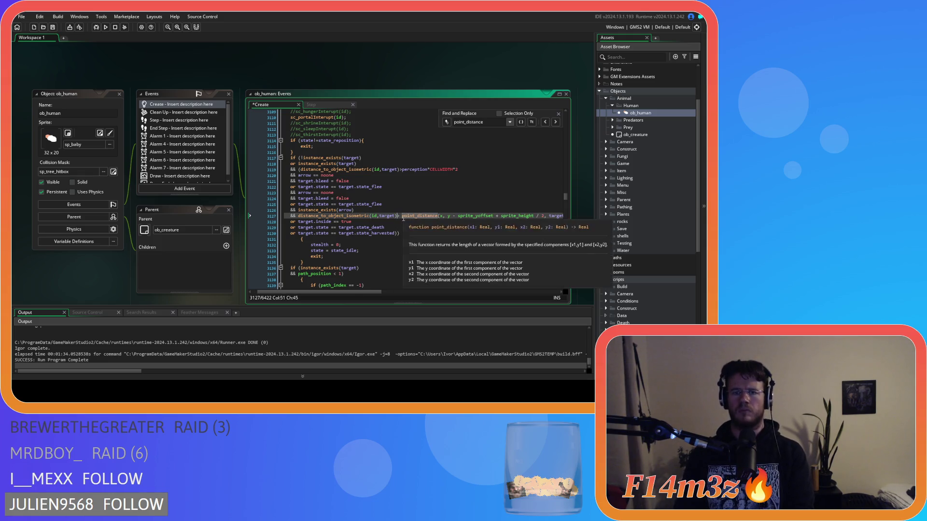
mouse_move(402, 216)
mouse_down()
mouse_move(575, 214)
mouse_move(553, 217)
mouse_up()
- Paste the isometric call on line 3127, change its target to arrow, and reinsert the saved expression
key(ctrl+v)
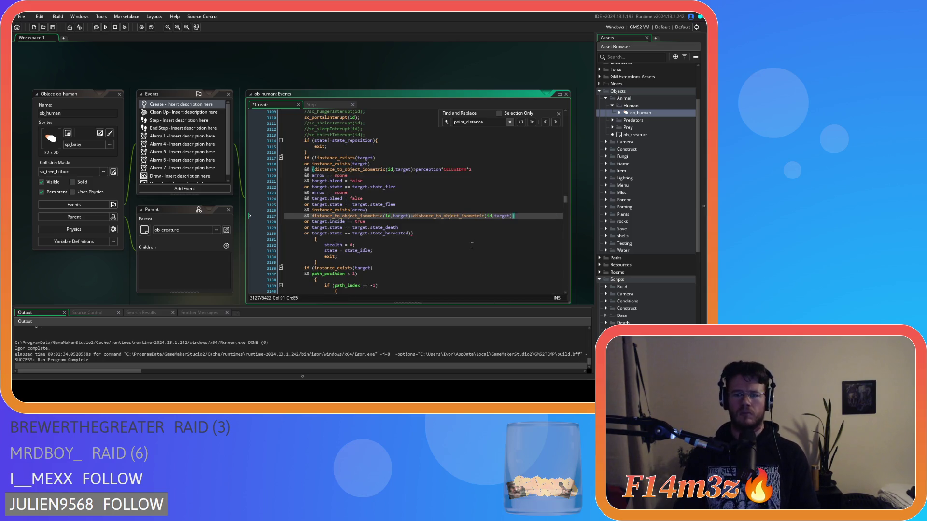
double_click(403, 216)
text(ar)
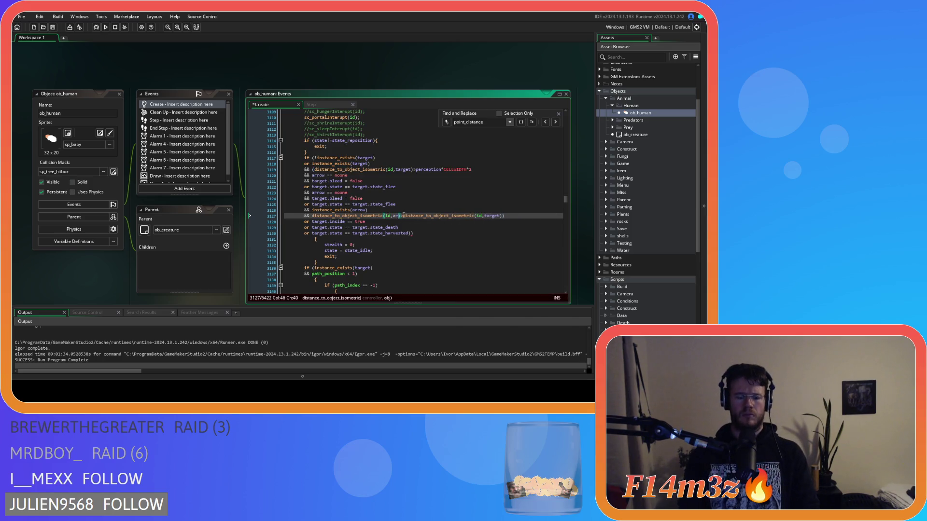
text(row)
click(514, 216)
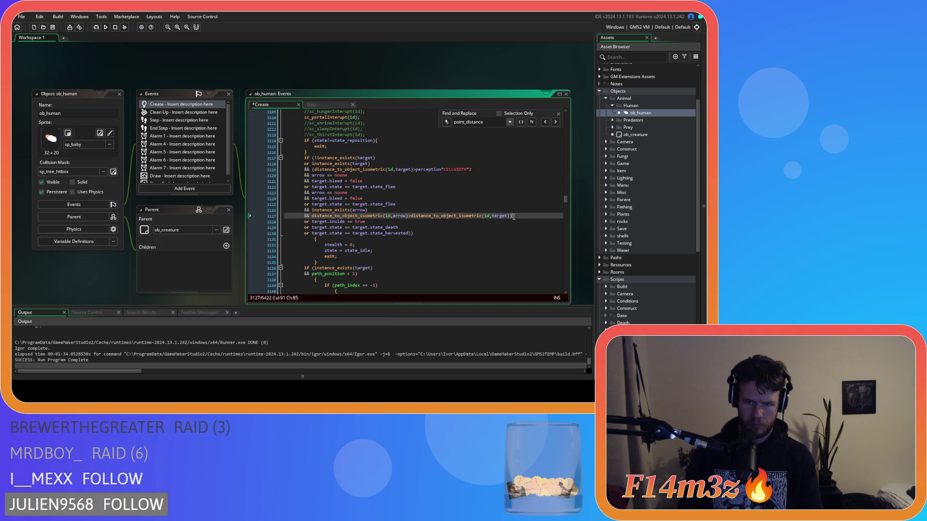
key(Left)
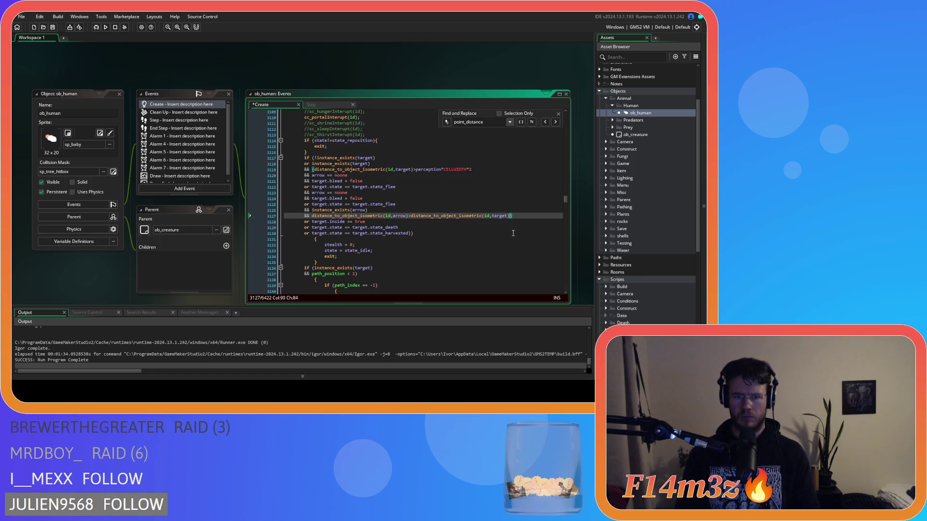
text(target)
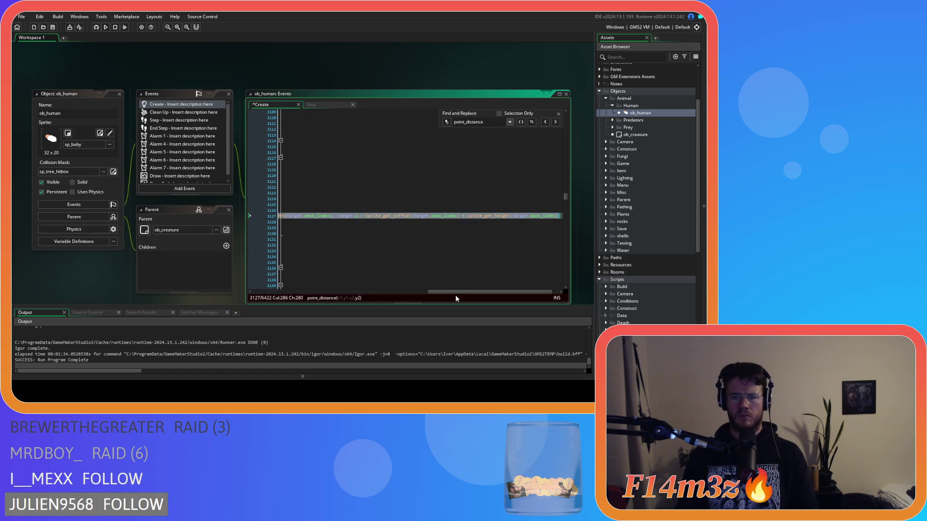
- Replace line 3127's remaining point_distance expression with distance_to_object_isometric(id,target) and save
mouse_move(452, 292)
mouse_down()
mouse_move(290, 292)
mouse_move(498, 290)
mouse_up()
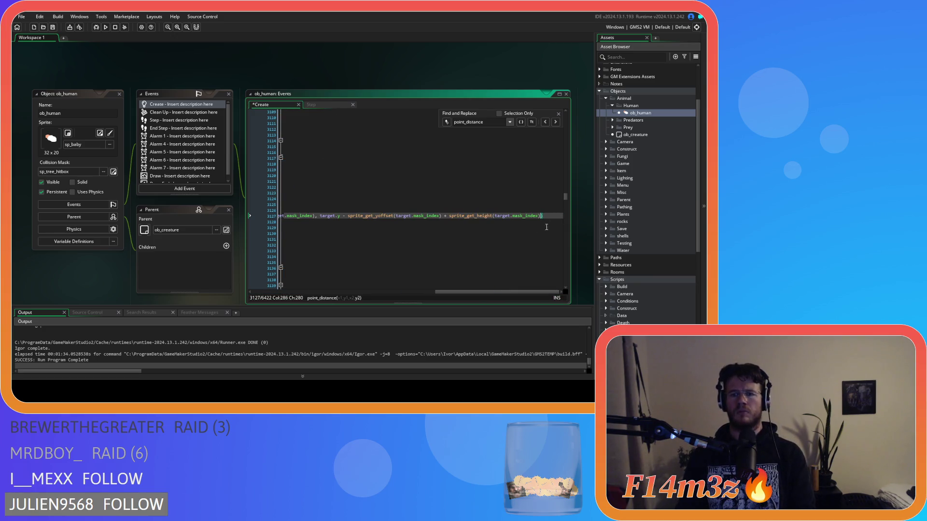
mouse_move(499, 291)
mouse_down()
mouse_move(306, 299)
mouse_move(519, 286)
mouse_move(301, 288)
mouse_up()
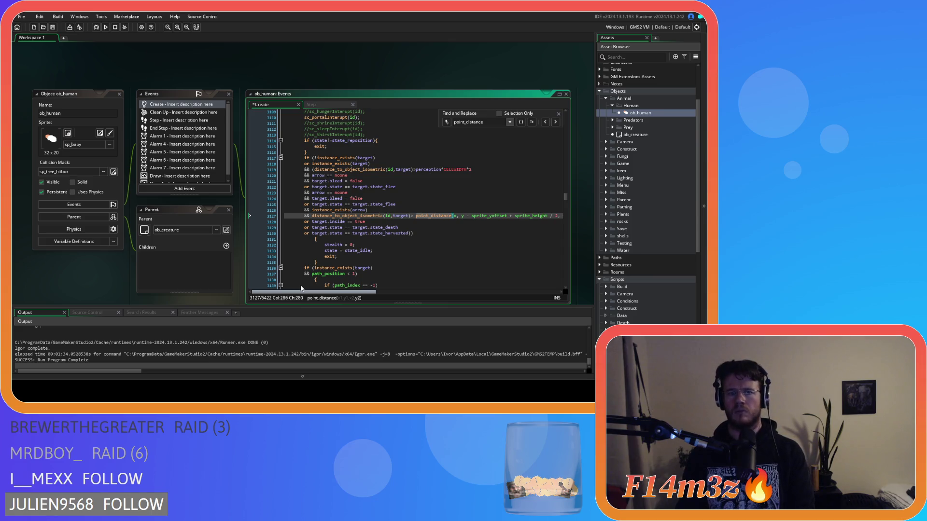
mouse_move(331, 294)
mouse_down()
mouse_move(488, 292)
mouse_move(539, 281)
mouse_up()
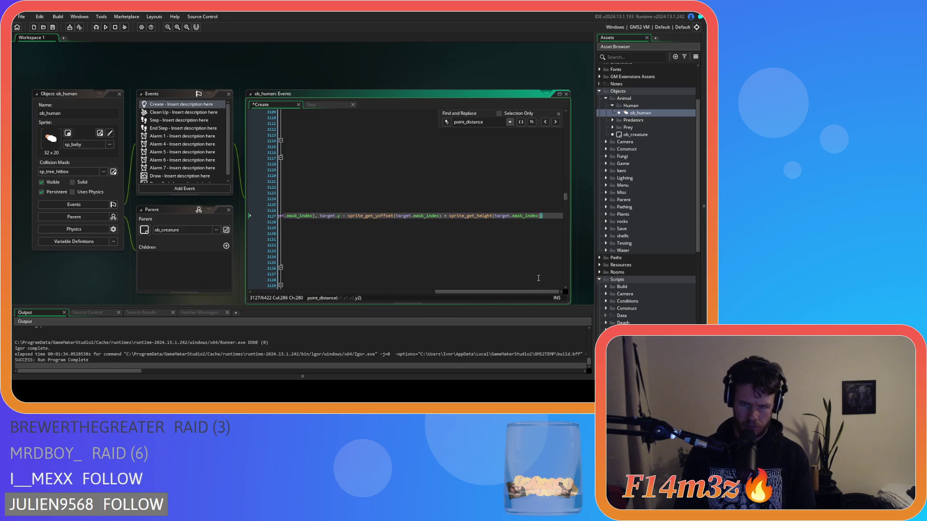
mouse_move(555, 215)
mouse_down()
mouse_move(270, 215)
mouse_move(378, 218)
mouse_up()
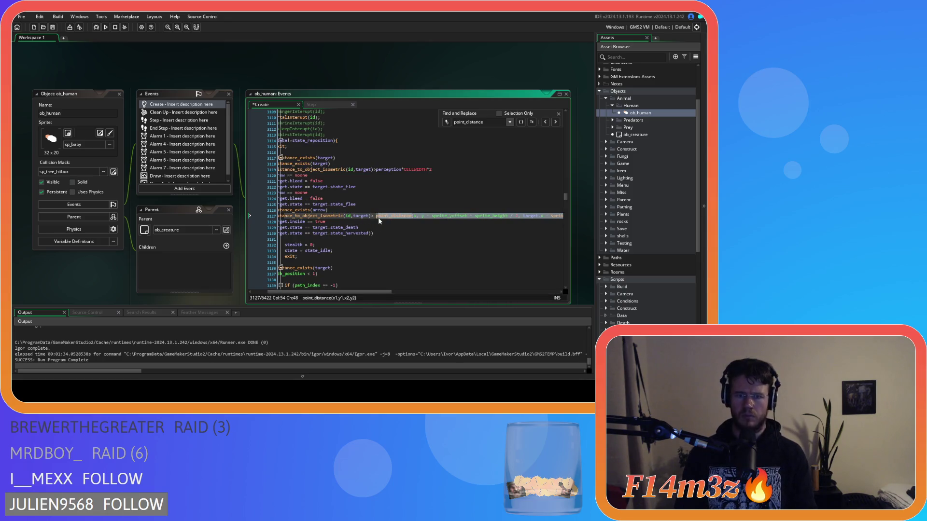
text(distance_to_object_isometric(id,target))
key(ctrl+s)
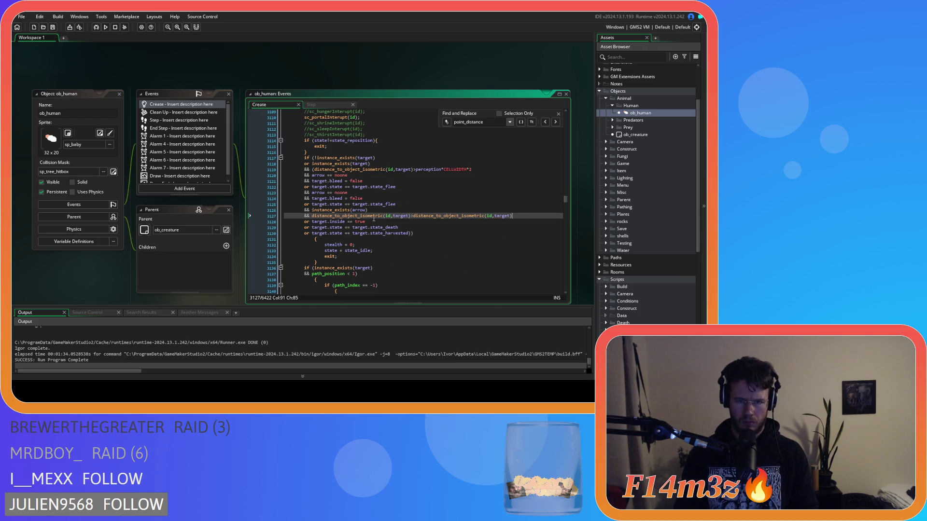
click(555, 122)
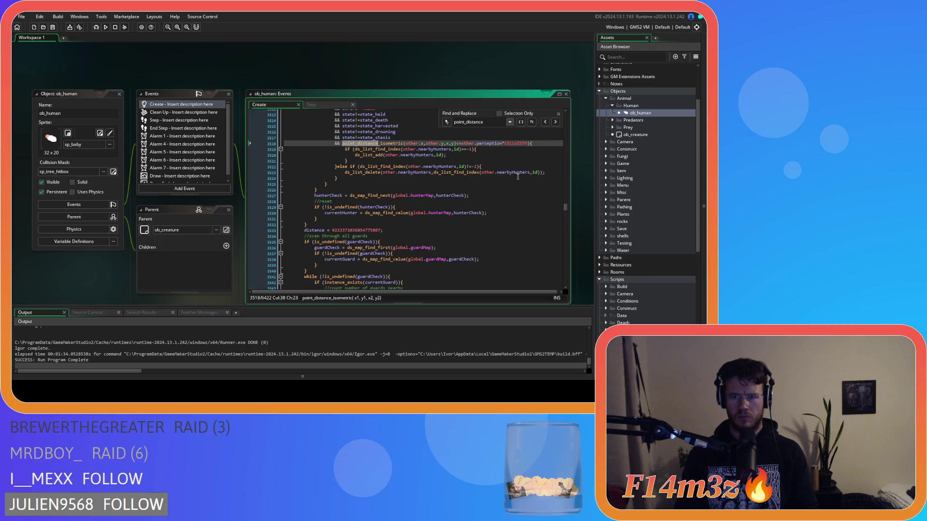
- Search for line 3518's isometric point-distance call, with distance_to_object_isometric(other,id) as the replacement
scroll(494, 211, up, 1)
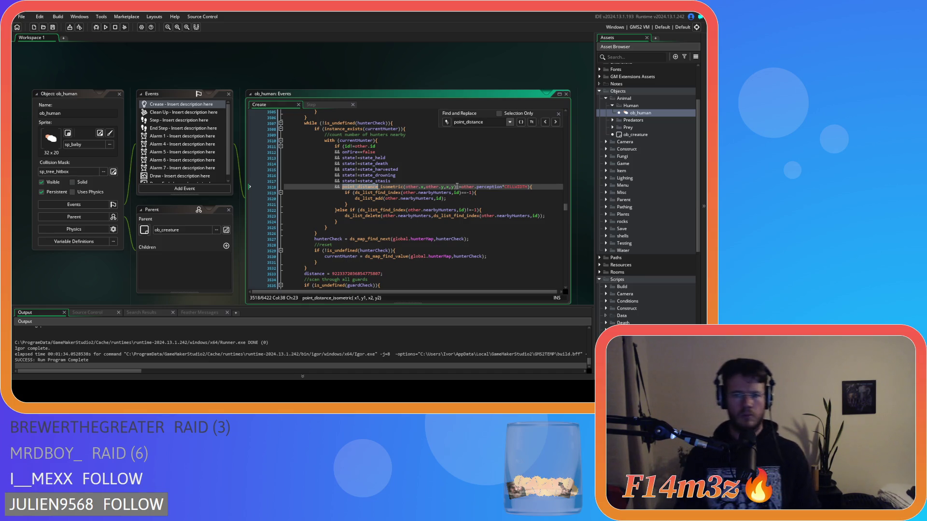
drag(456, 186, 342, 187)
key(ctrl+f)
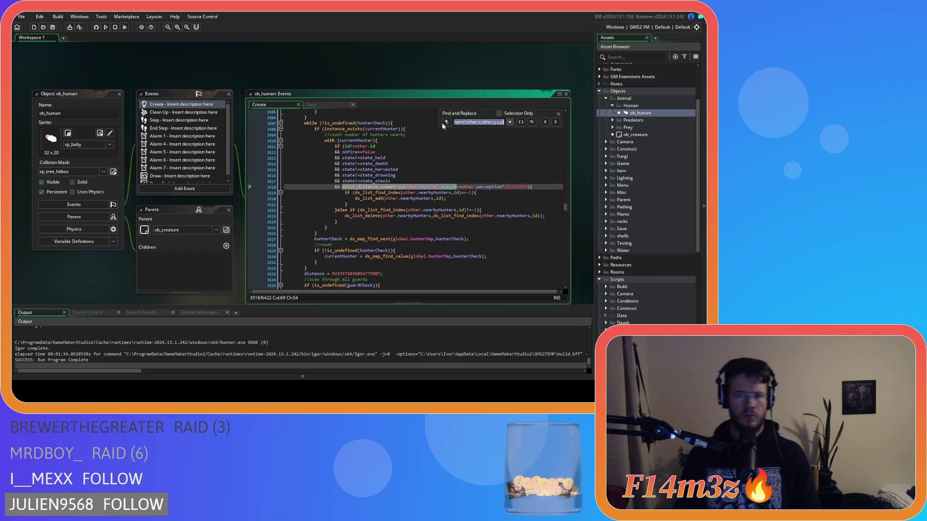
click(446, 122)
key(ctrl+v)
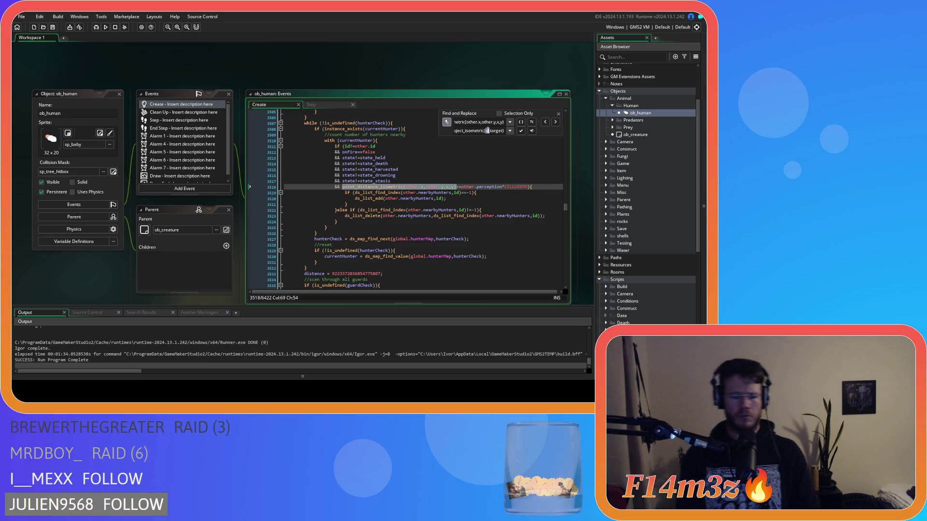
text(other,)
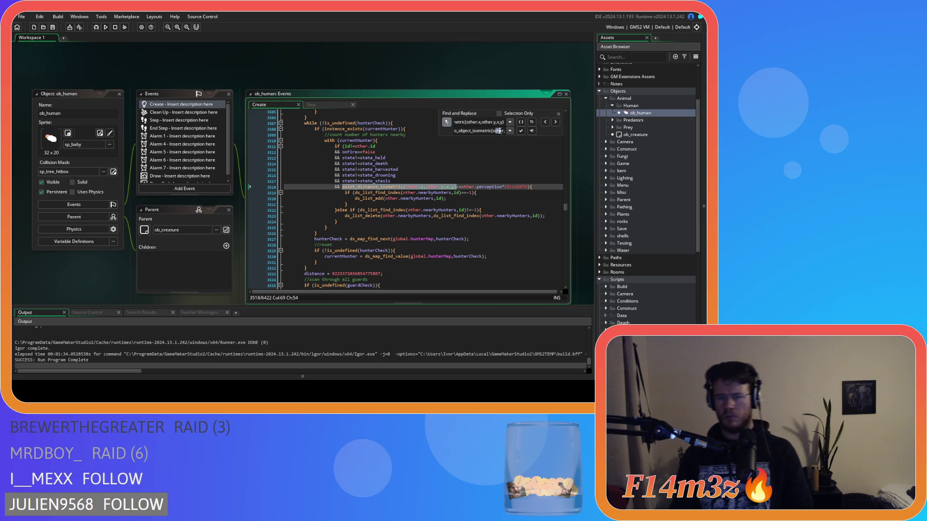
click(492, 131)
double_click(492, 131)
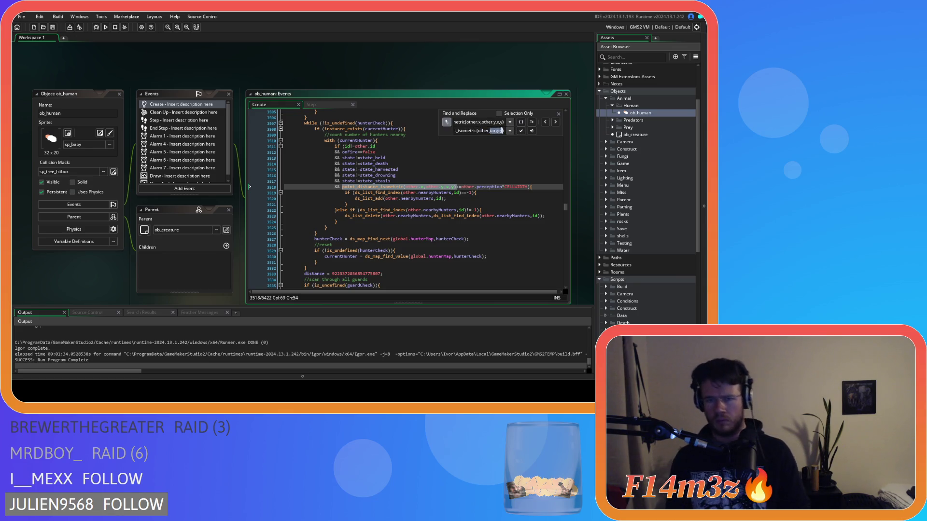
text(id)
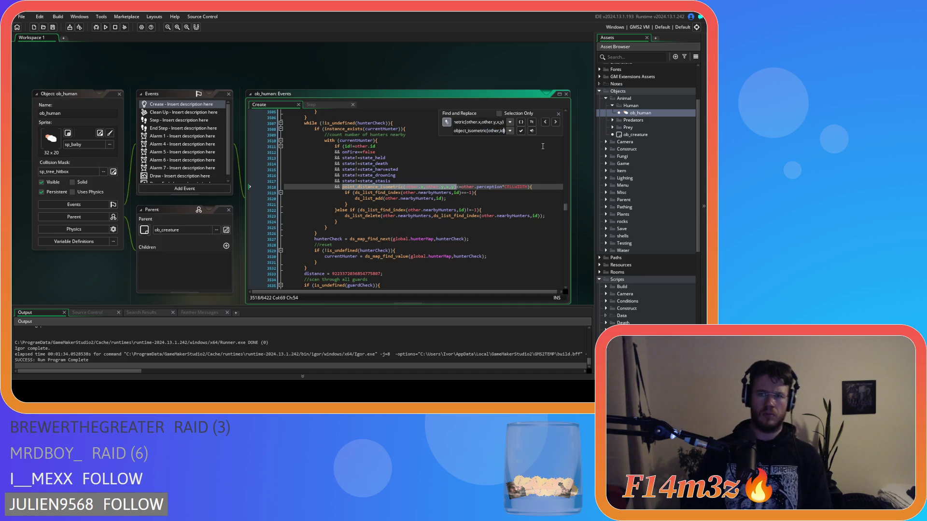
- Replace the match, save the Create code, and close Find and Replace
click(531, 130)
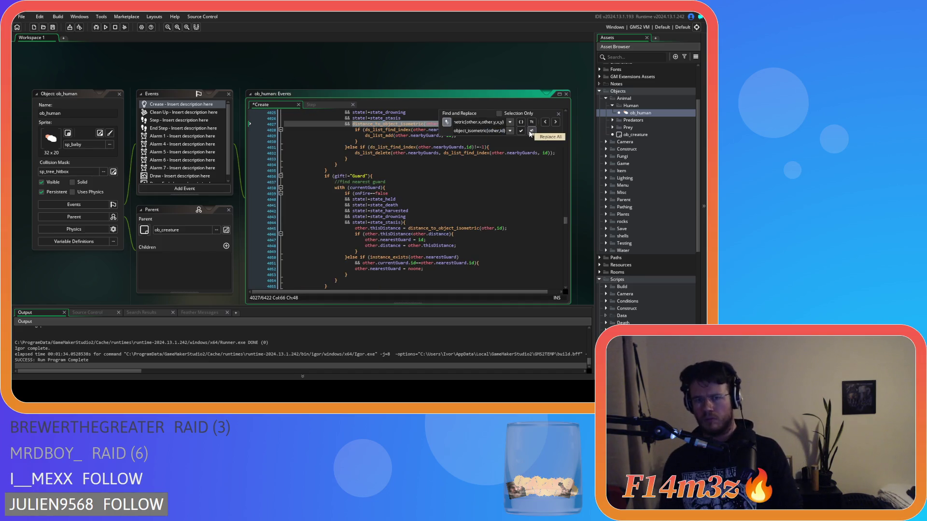
click(497, 168)
key(ctrl+s)
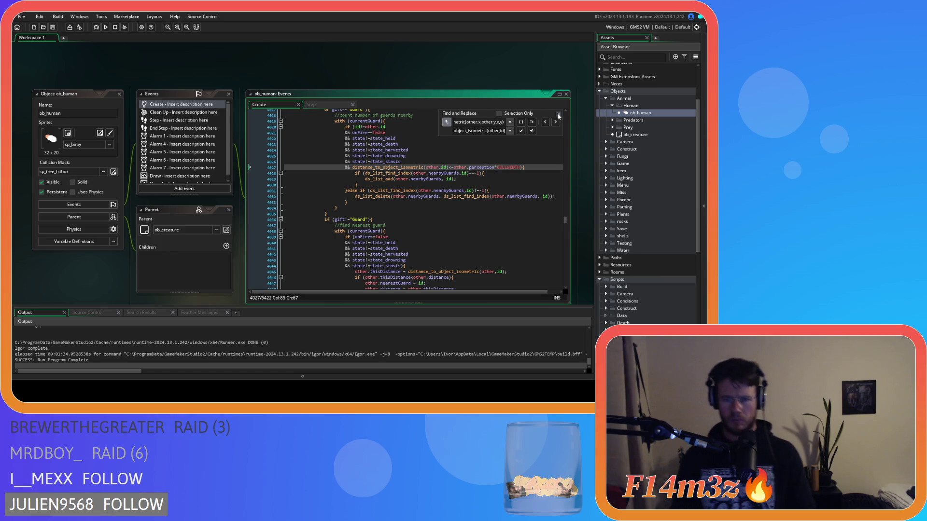
click(558, 114)
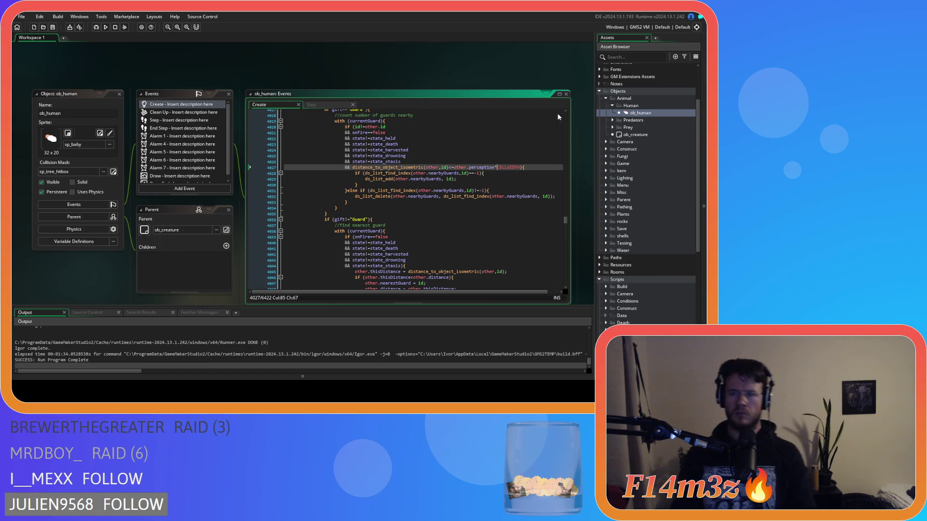
- Search point_distance and select line 6172's point_distance_isometric(fireCheck.x, fireCheck.y, x, y) call
click(534, 139)
text(po)
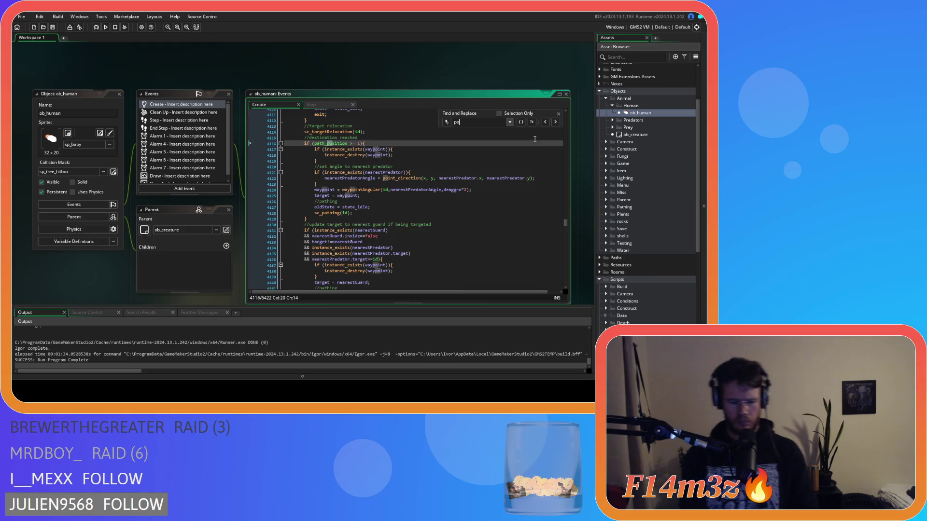
text(int_distance)
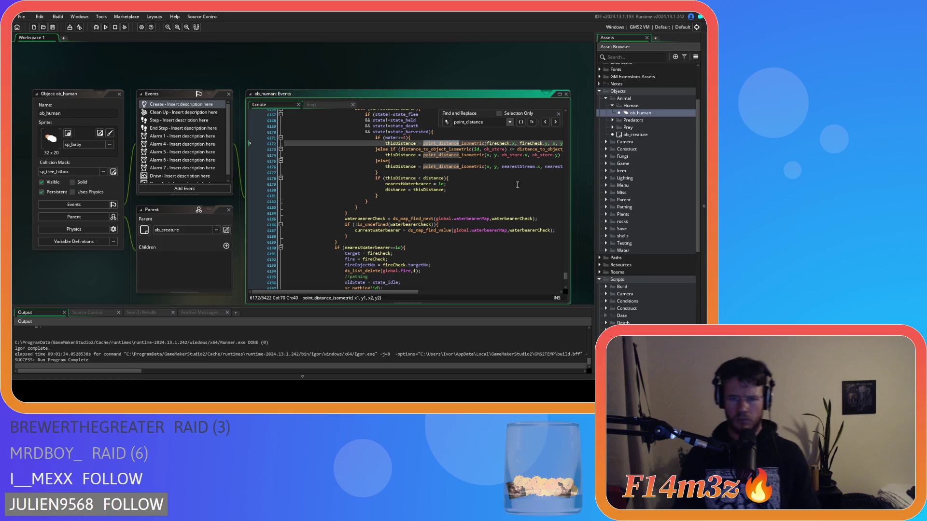
scroll(537, 135, up, 3)
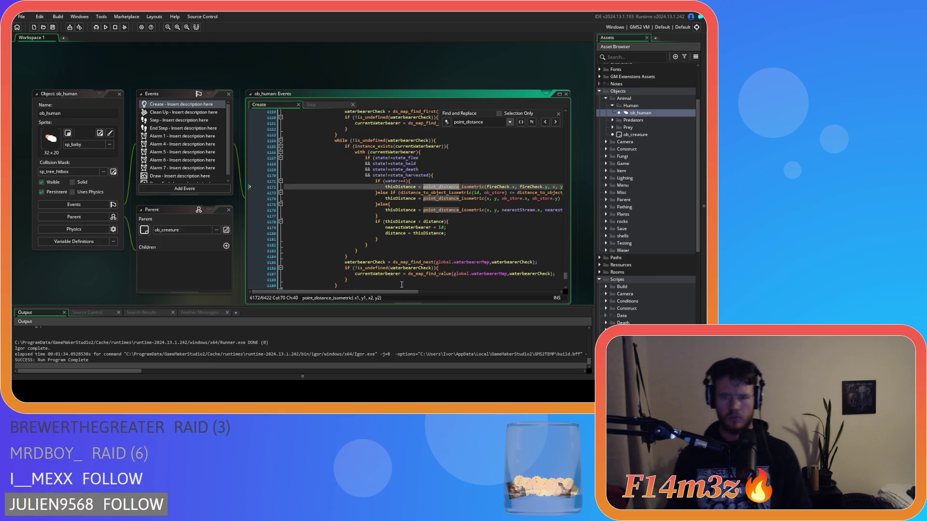
drag(384, 292, 434, 294)
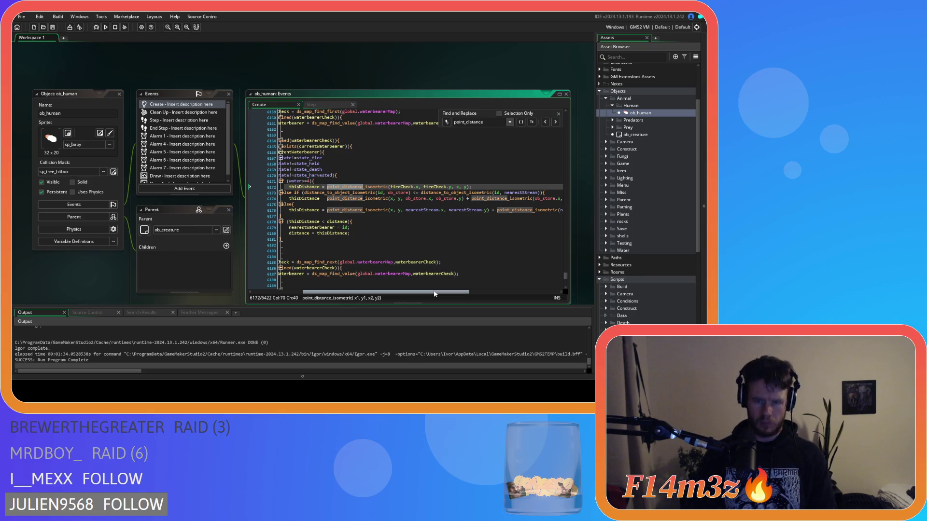
drag(434, 294, 435, 294)
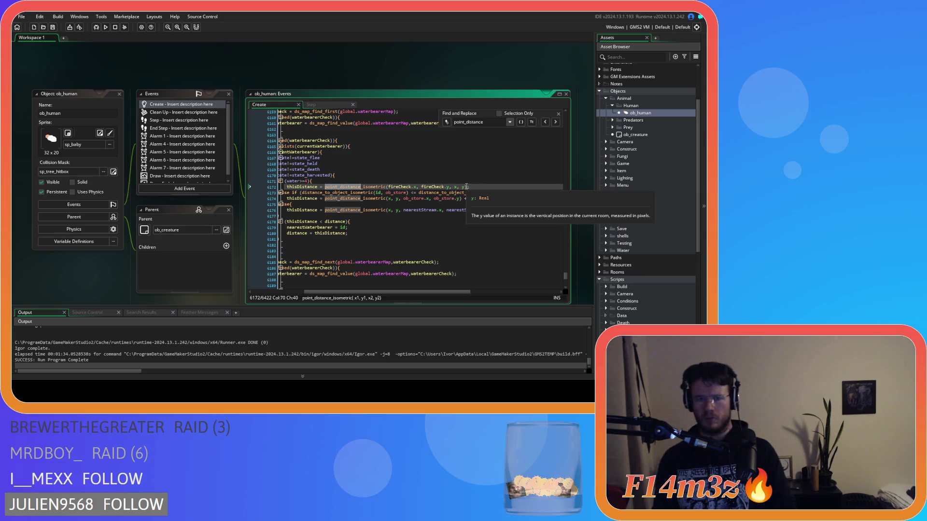
drag(467, 187, 328, 189)
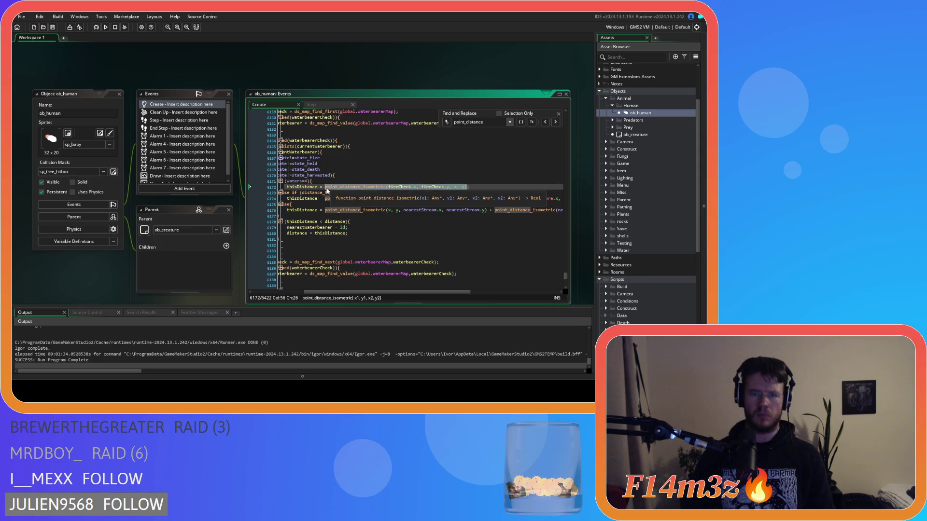
- Change line 6172's fireCheck distance to distance_to_object_isometric(fireCheck,id)
text(distance_to_object_isometric(id,target))
double_click(400, 187)
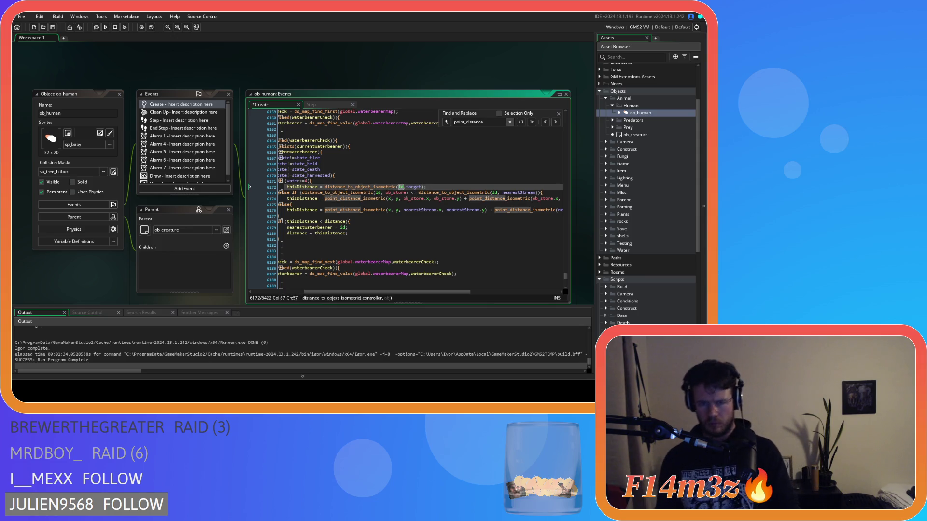
key(ctrl+z)
key(ctrl+v)
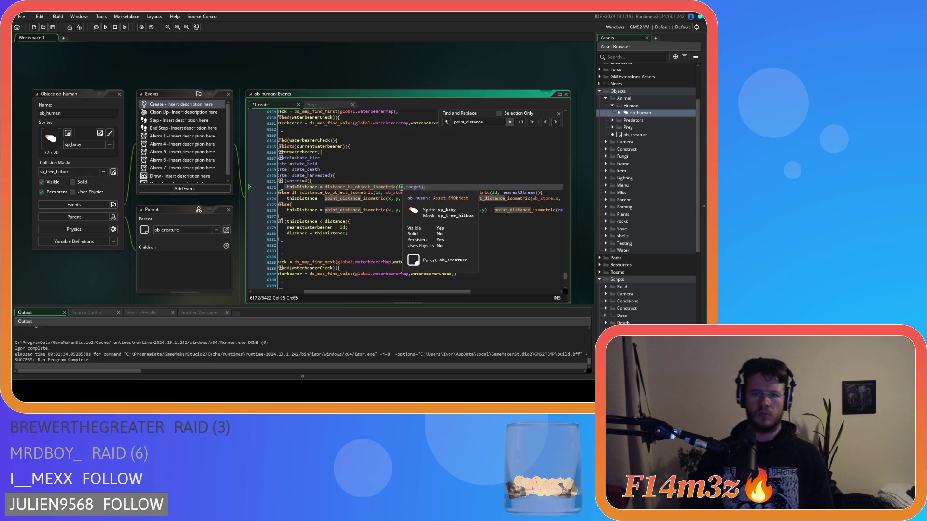
text(fireC)
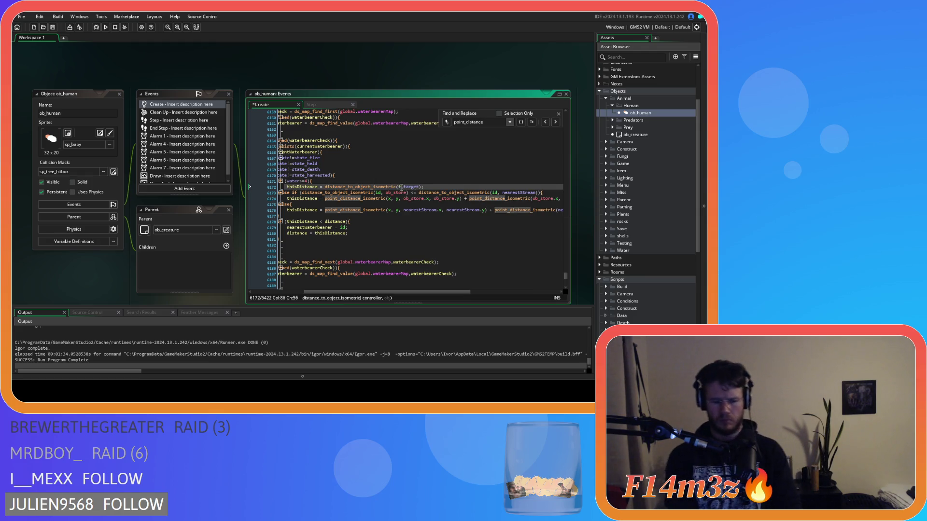
text(heck,)
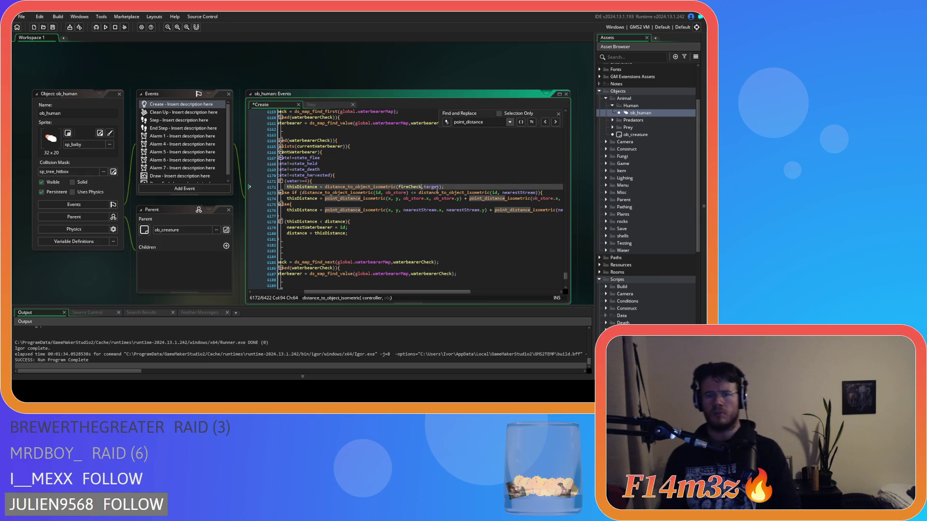
double_click(435, 187)
text(id)
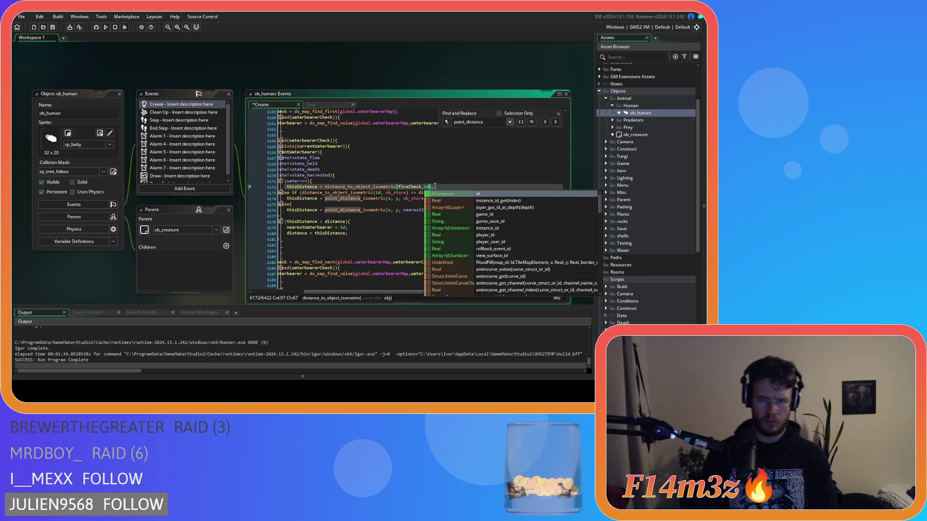
click(415, 209)
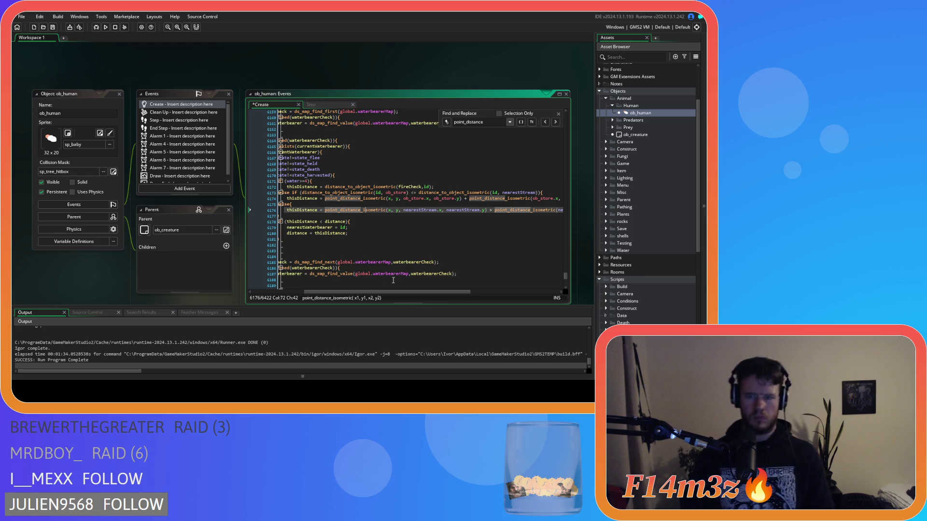
- Replace line 6174's first ob_store distance call with distance_to_object_isometric(id,ob_store)
mouse_move(430, 291)
mouse_down()
mouse_move(502, 285)
mouse_move(425, 279)
mouse_up()
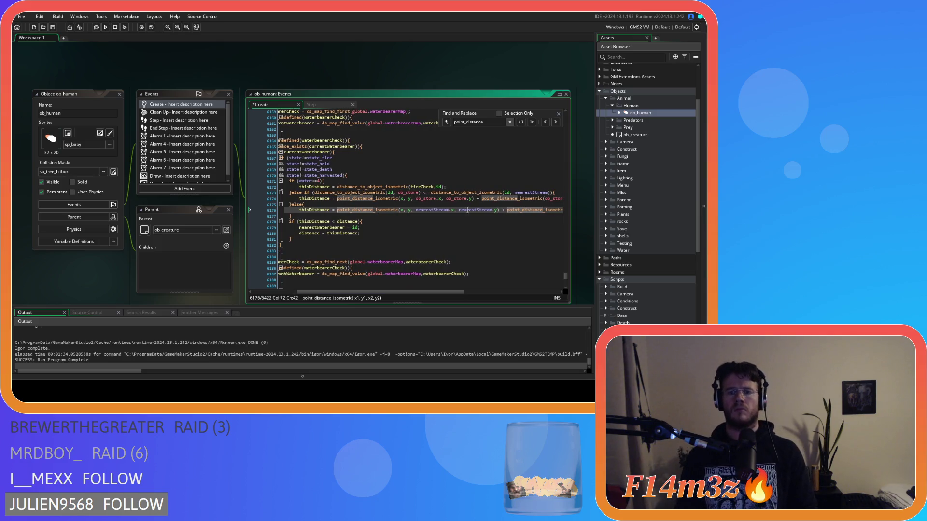
mouse_move(472, 200)
drag(473, 199, 338, 203)
text(distance_to_object_isometric(id,target))
double_click(420, 199)
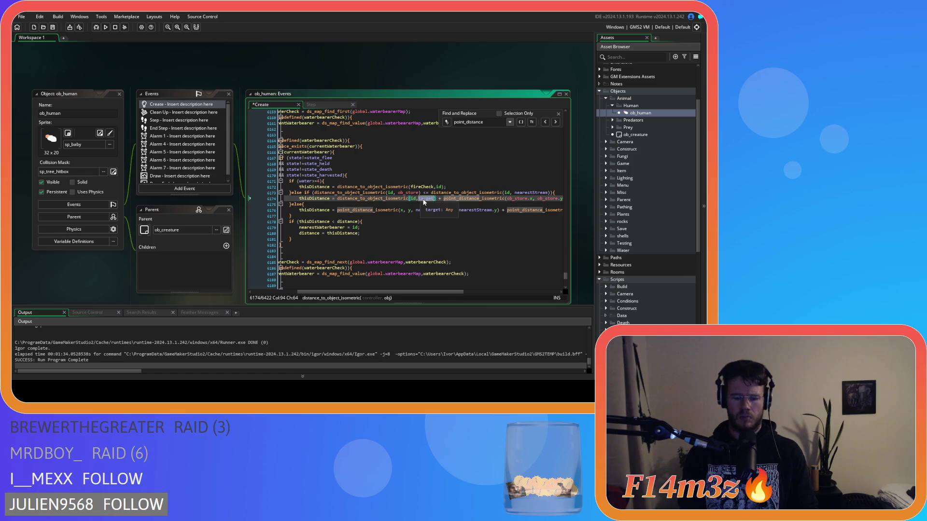
text(ob_store)
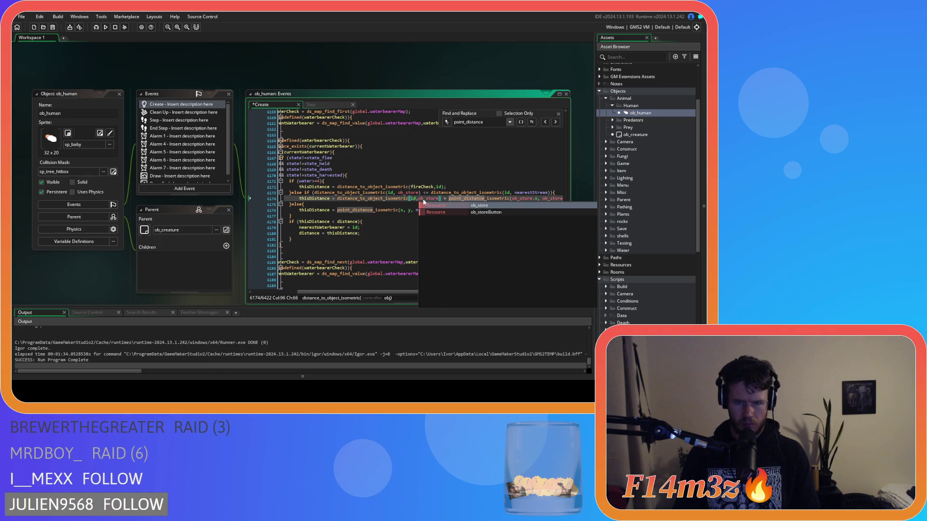
click(513, 188)
- Replace line 6174's second call with distance_to_object_isometric(ob_store,fireCheck)
drag(439, 291, 498, 291)
drag(339, 200, 528, 202)
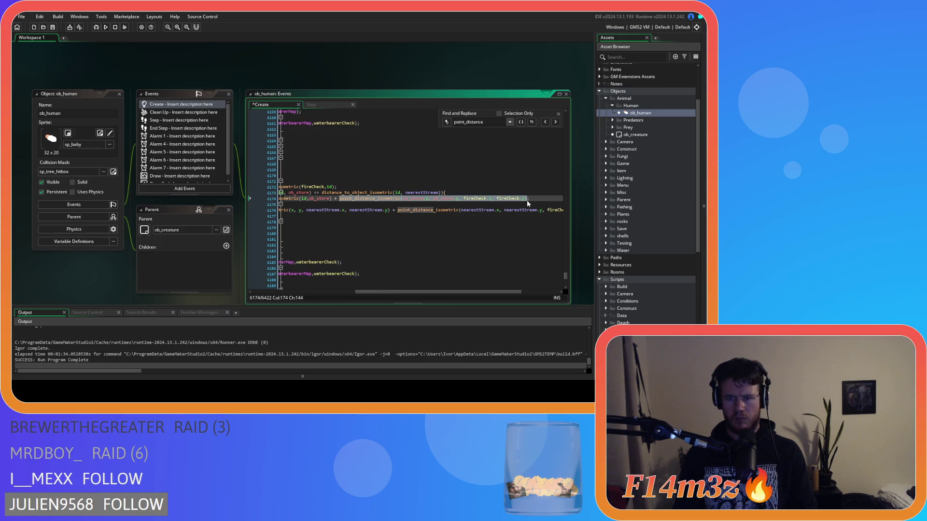
text(distance_to_object_isometric(id,target))
double_click(415, 199)
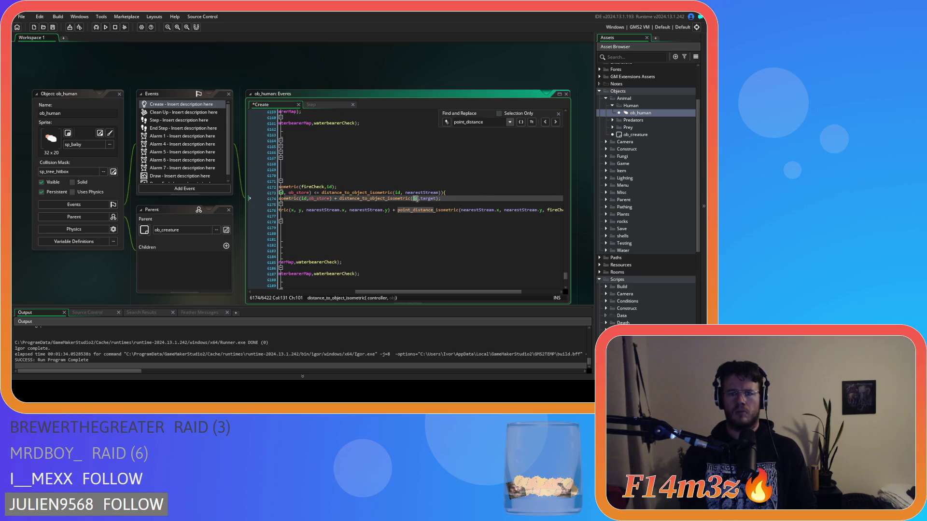
text(ob_)
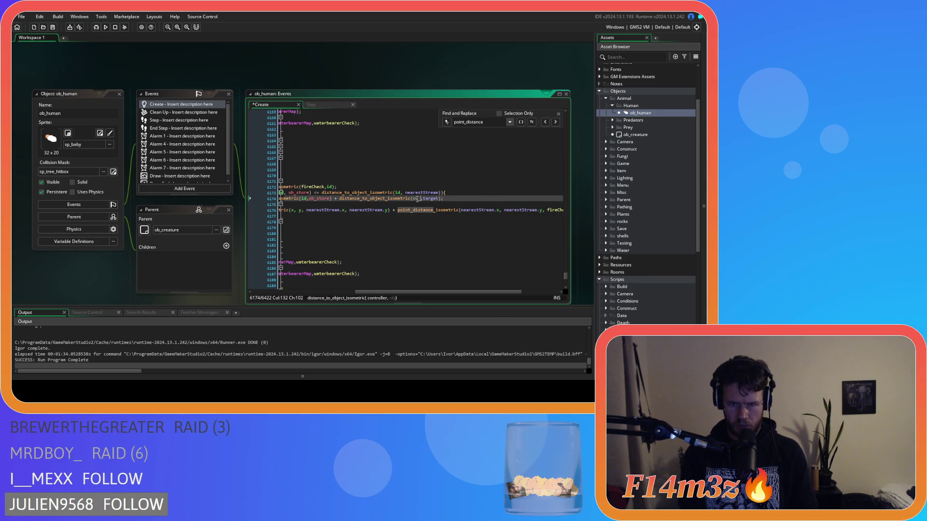
text(store)
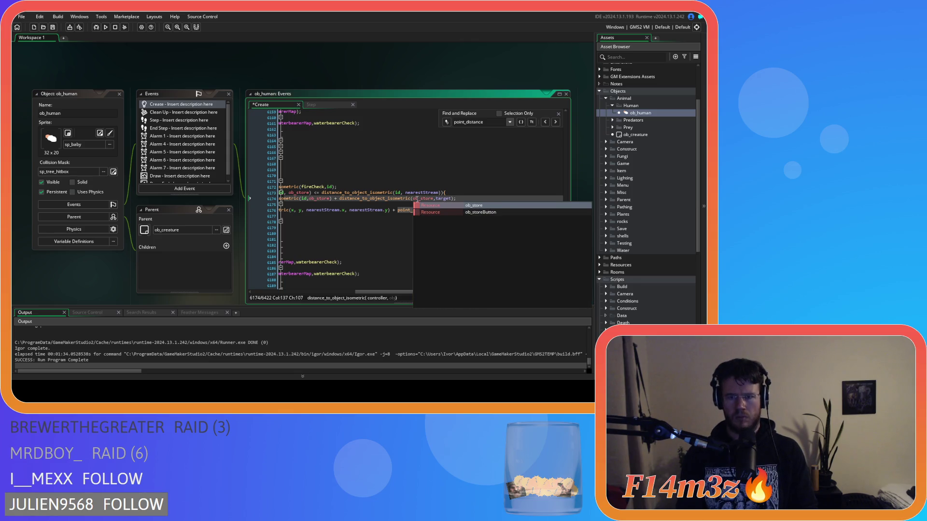
double_click(431, 198)
text(f)
key(ctrl+z)
key(ctrl+z)
key(ctrl+z)
key(ctrl+z)
key(ctrl+z)
key(ctrl+z)
key(ctrl+y)
key(ctrl+y)
key(ctrl+y)
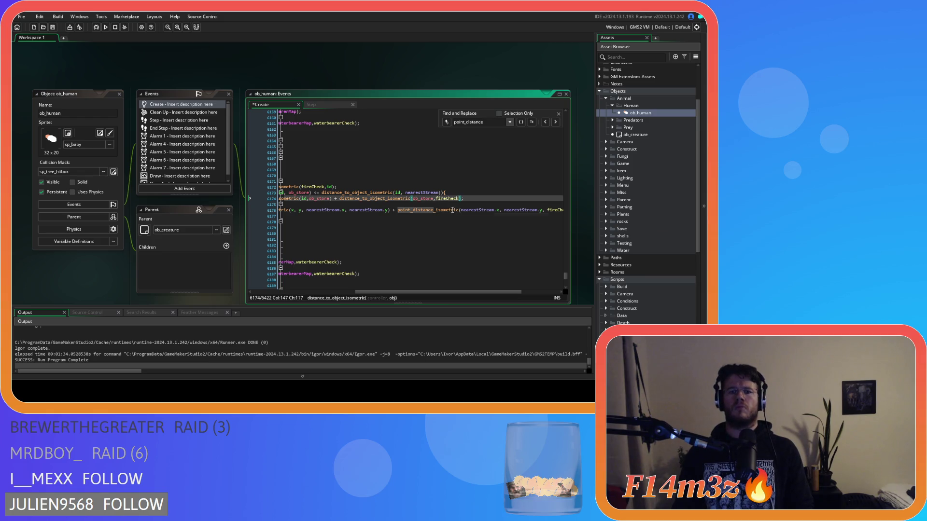
mouse_move(427, 291)
mouse_down()
mouse_move(355, 288)
mouse_move(392, 290)
mouse_up()
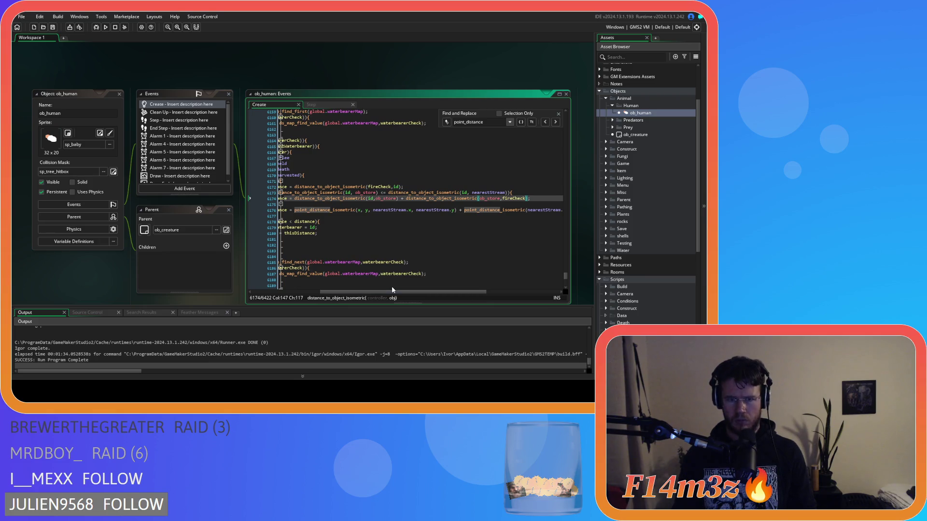
click(460, 209)
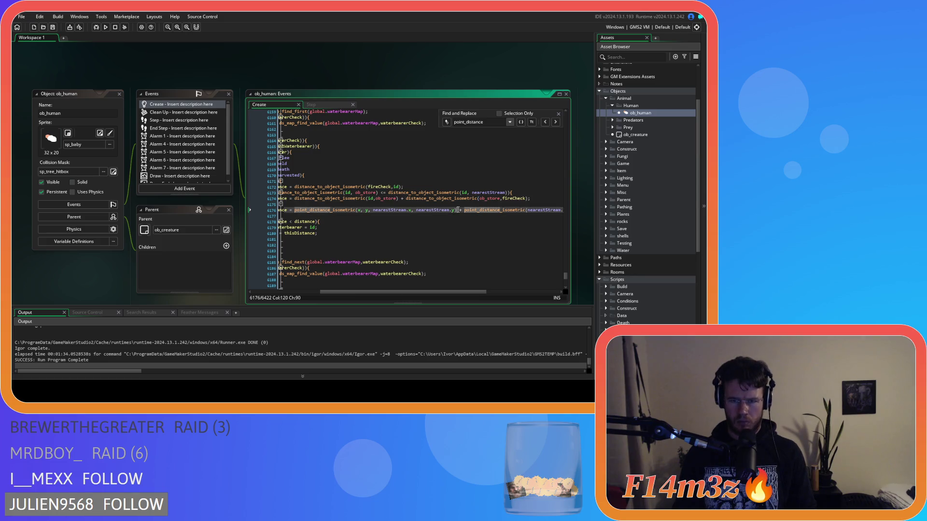
- Replace line 6176's first call with distance_to_object_isometric(id,nearestStream)
scroll(459, 209, left, 5)
click(385, 210)
click(370, 210)
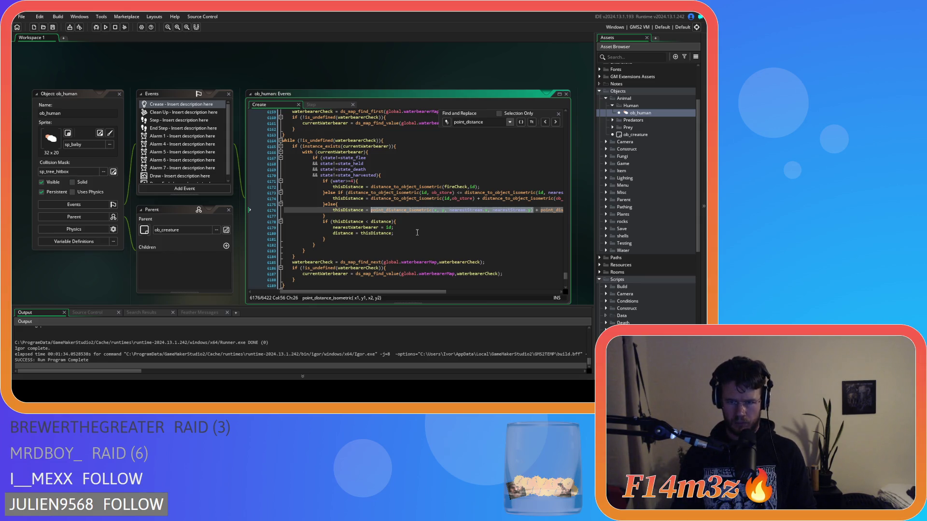
text(distance_to_object_isometric(id,target))
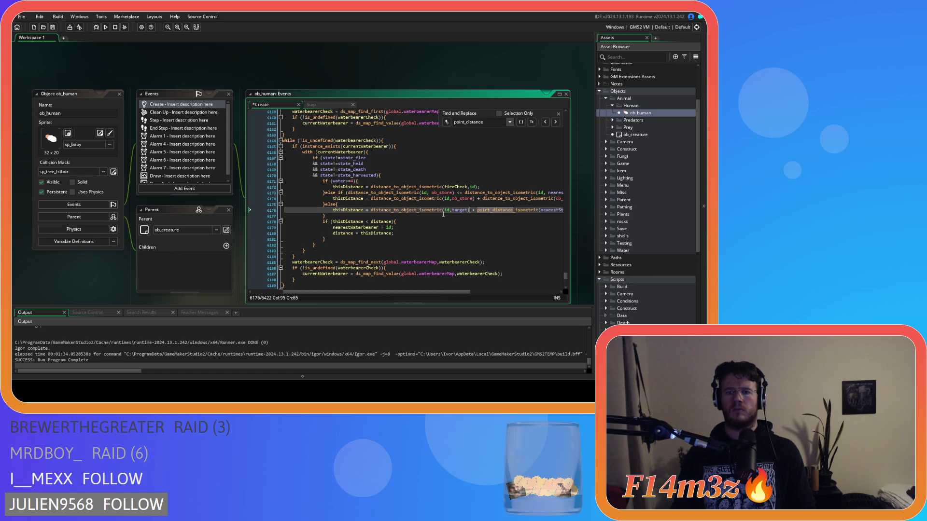
double_click(454, 210)
text(nearestStream)
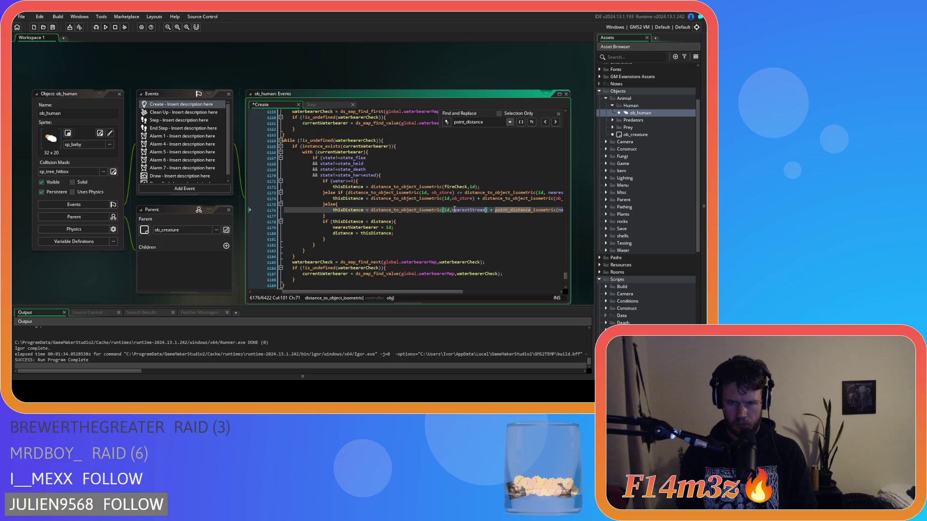
- Replace the second call with distance_to_object_isometric(nearestStream,fireCheck)
scroll(464, 258, right, 5)
drag(467, 291, 486, 292)
drag(328, 210, 578, 213)
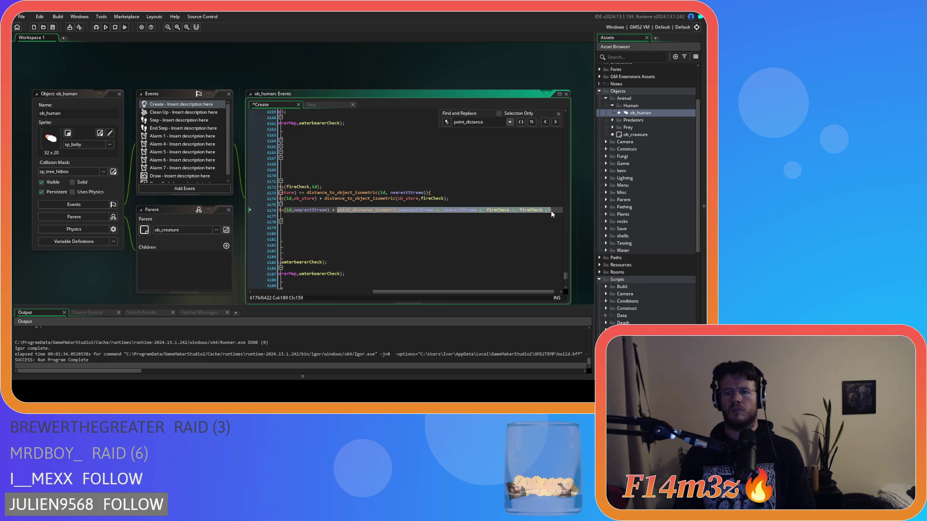
text(distance_to_object_isometric(id,target))
double_click(508, 211)
text(nearestStream)
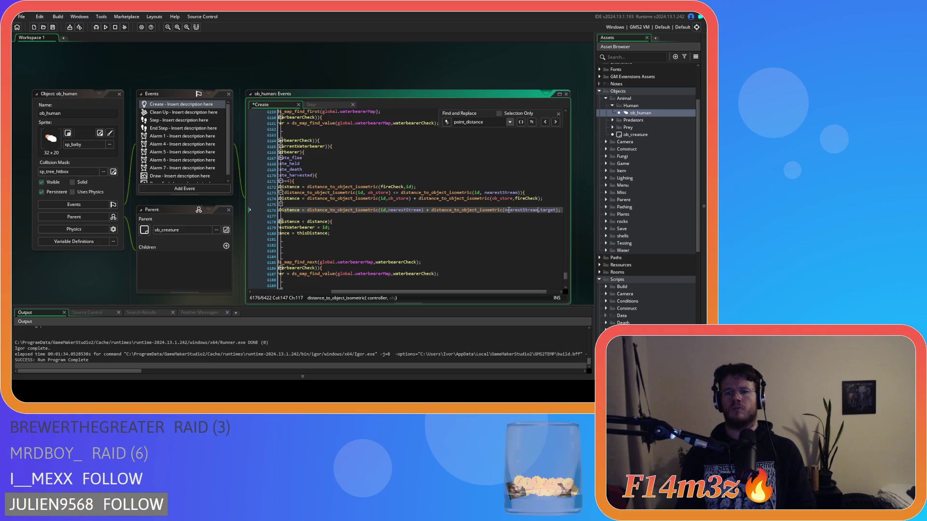
double_click(546, 211)
text(fireCheck)
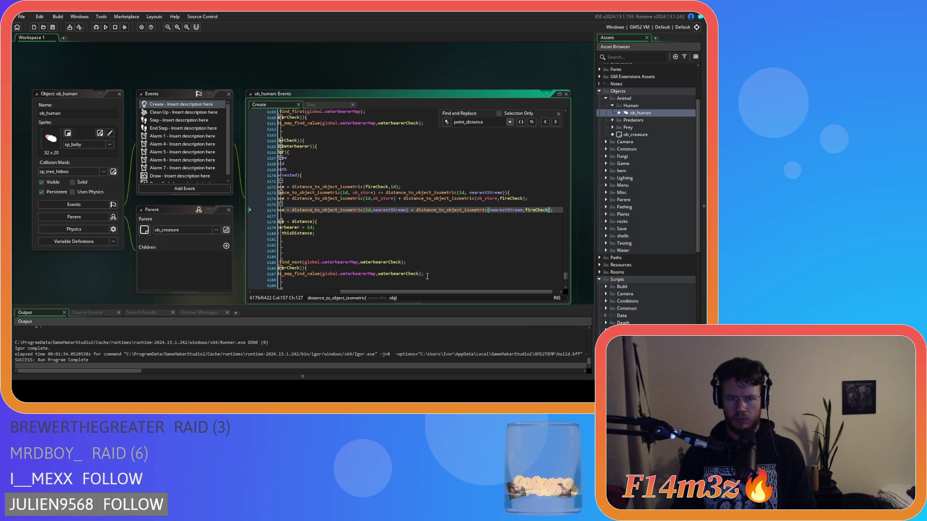
drag(369, 292, 278, 293)
click(430, 243)
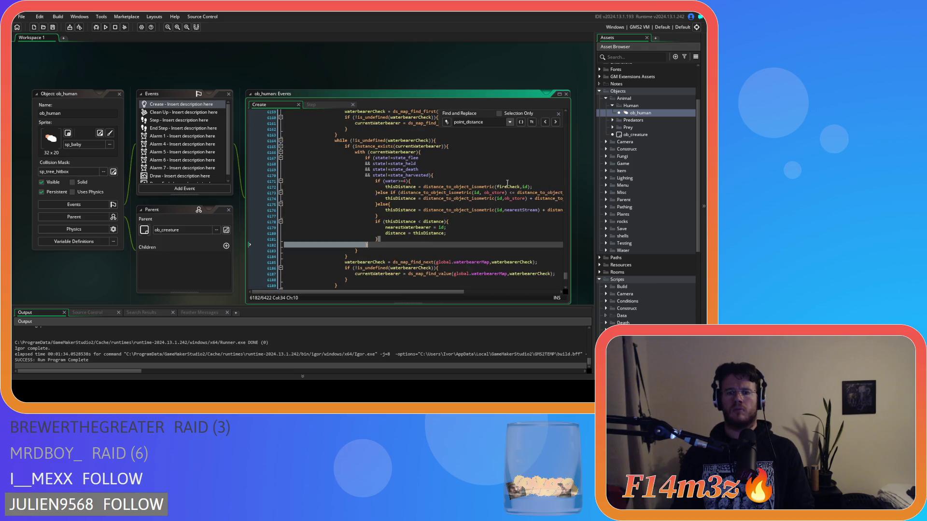
- Step through the next point_distance matches and review the arrow-angle code
click(555, 123)
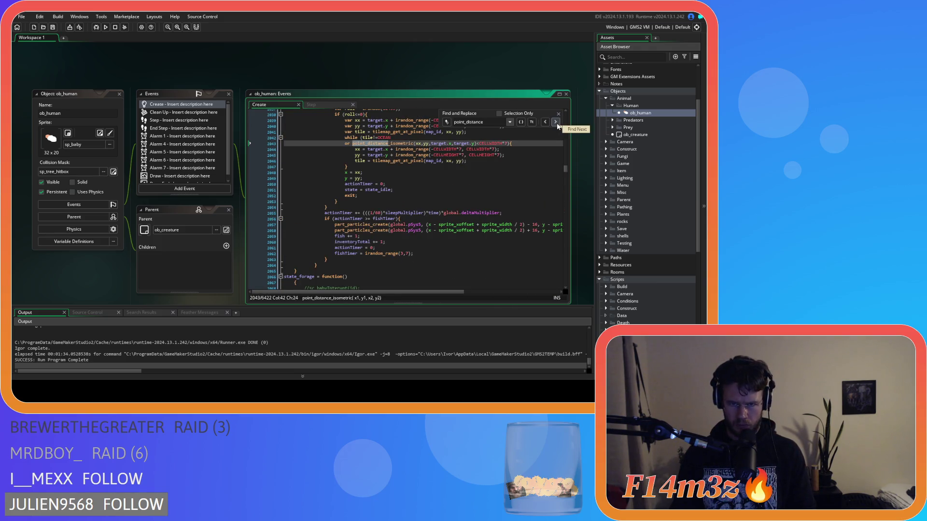
scroll(515, 174, up, 3)
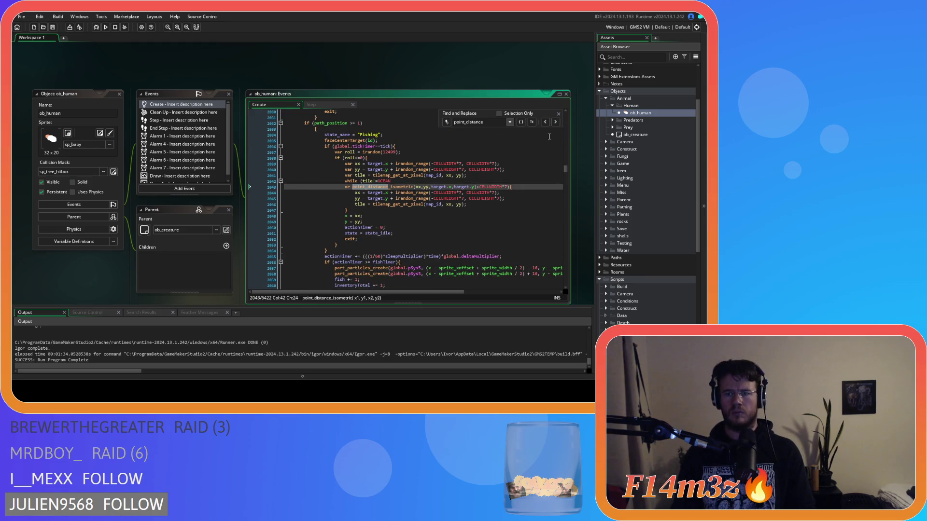
click(556, 123)
click(555, 123)
click(556, 122)
click(555, 123)
click(556, 122)
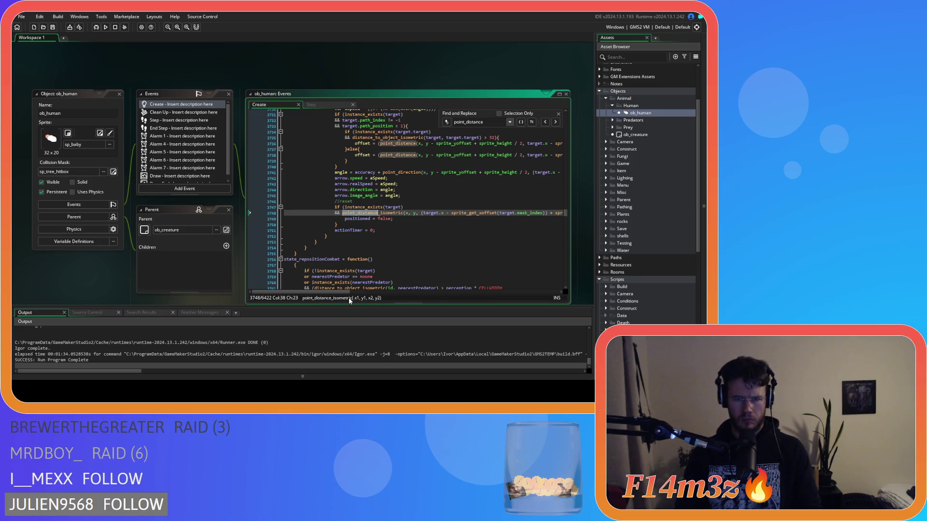
mouse_move(346, 291)
mouse_down()
mouse_move(501, 287)
mouse_move(348, 285)
mouse_up()
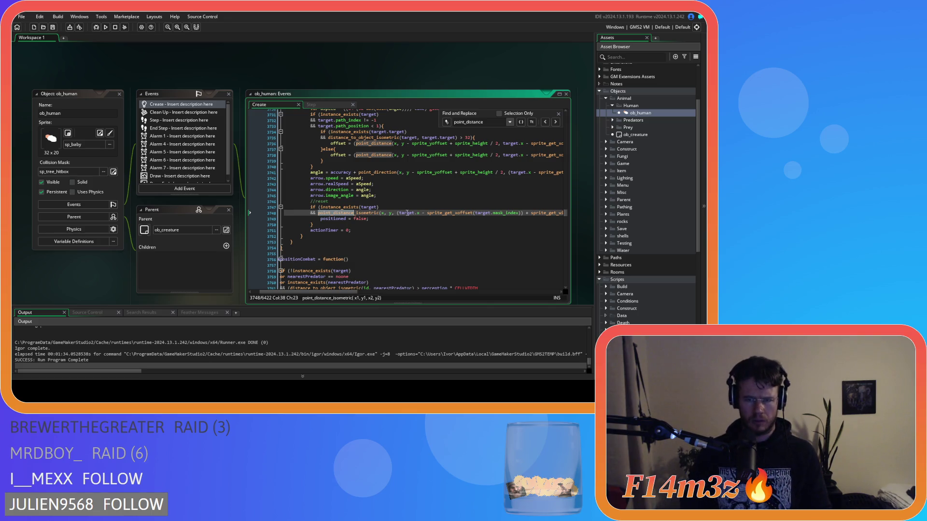
scroll(414, 213, up, 10)
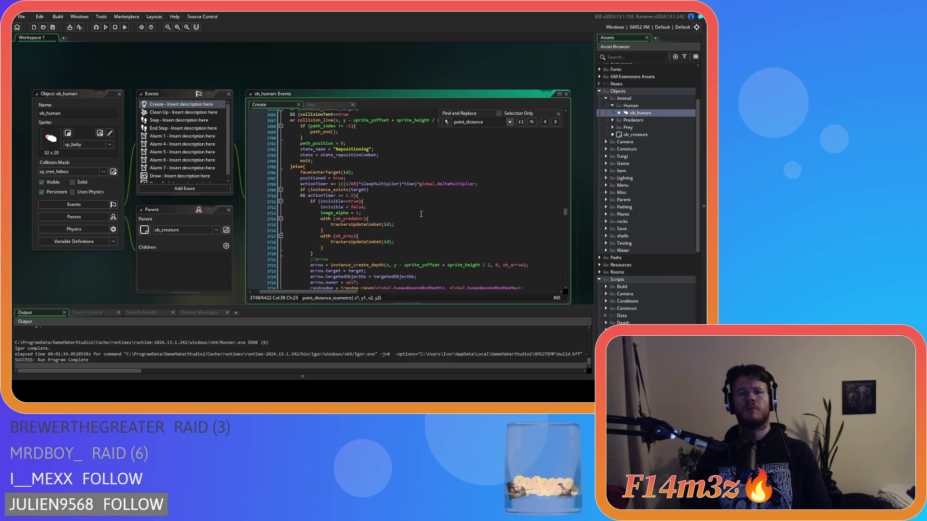
click(401, 200)
scroll(396, 208, down, 12)
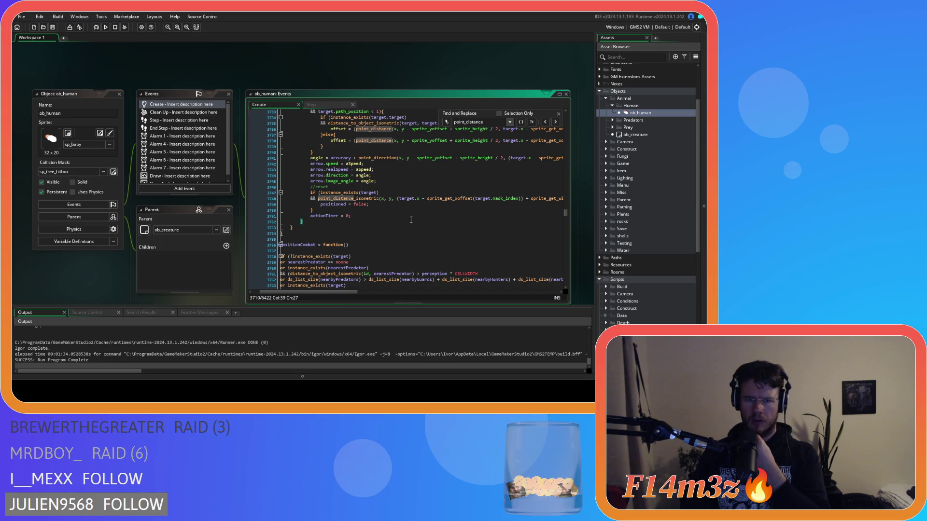
scroll(410, 231, up, 7)
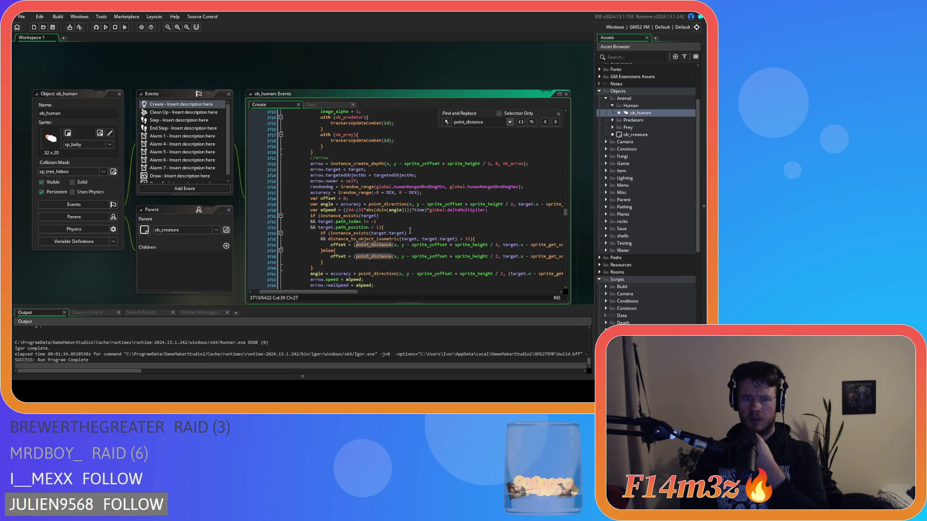
scroll(409, 230, down, 3)
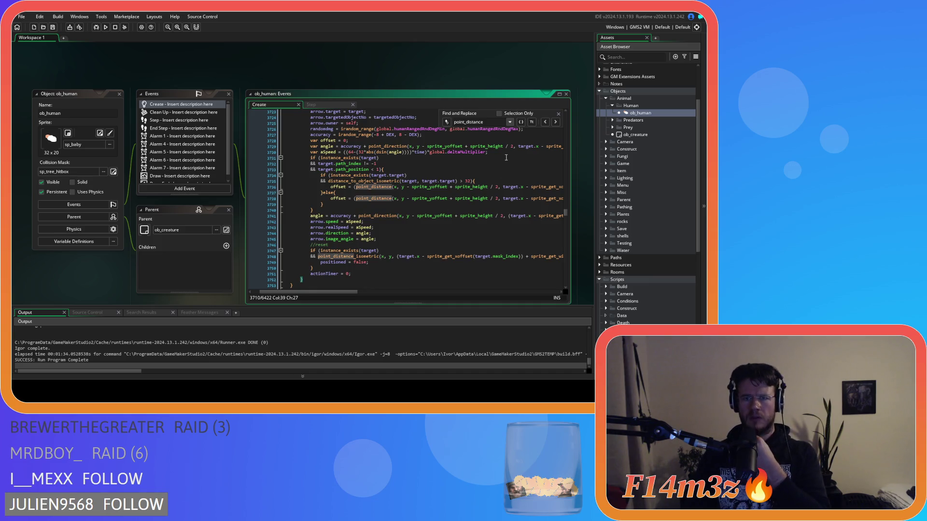
mouse_move(480, 185)
- Cycle the remaining matches back to line 3748's arrow reset check, then search for state_stalk
click(555, 122)
click(556, 122)
click(556, 122)
click(555, 122)
click(555, 122)
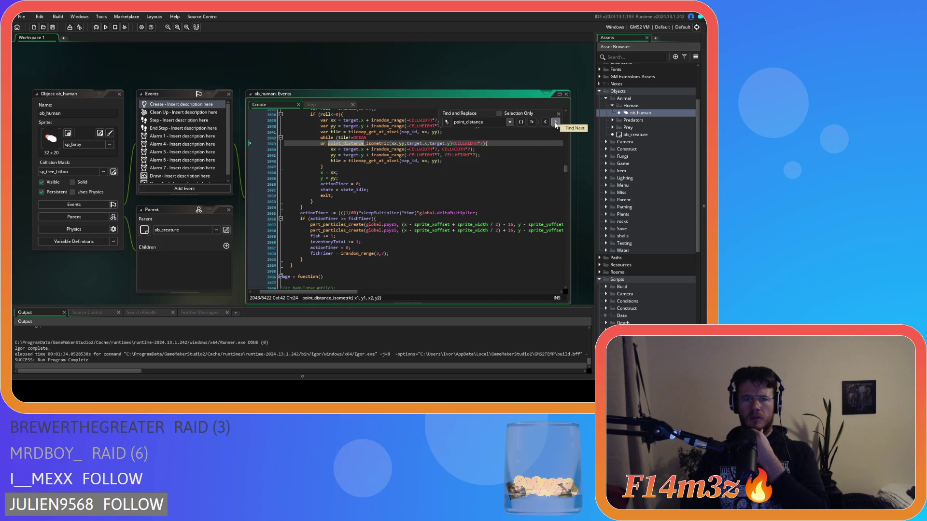
click(555, 122)
click(556, 122)
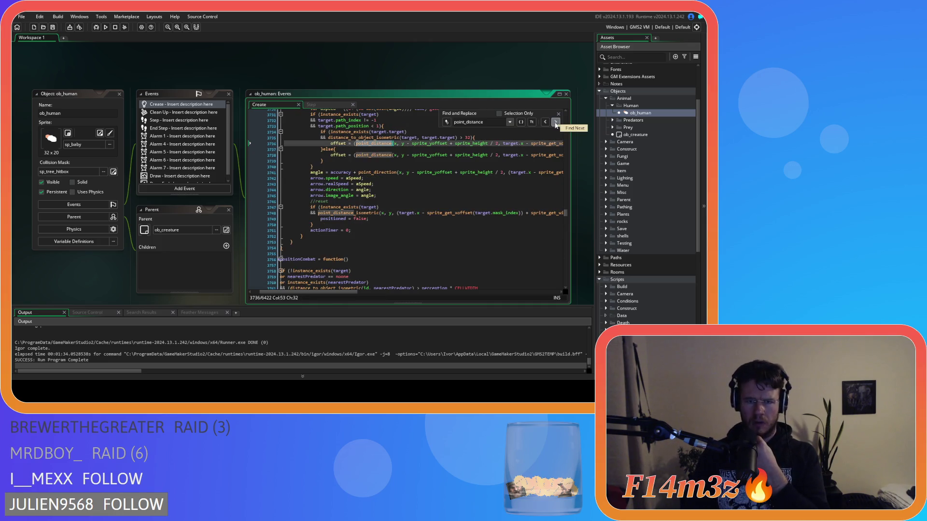
click(556, 123)
scroll(501, 191, up, 3)
scroll(501, 192, up, 15)
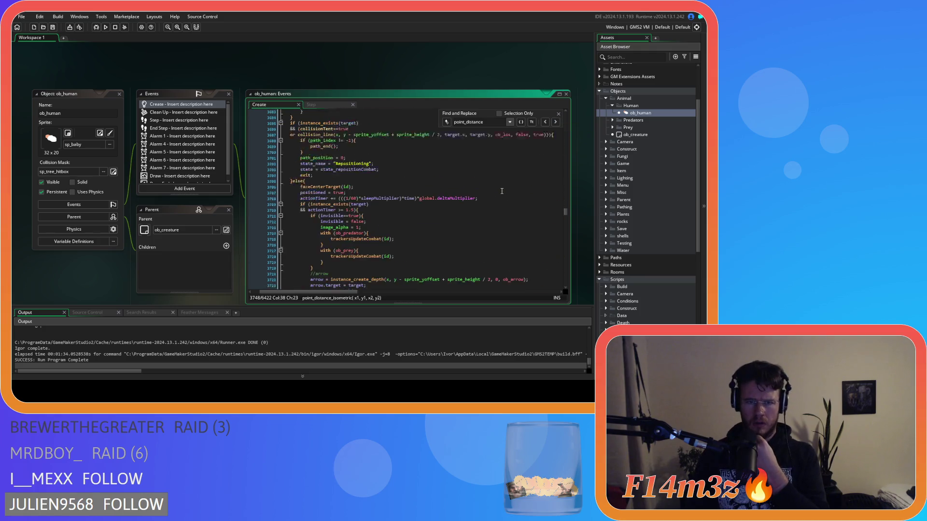
scroll(378, 223, up, 20)
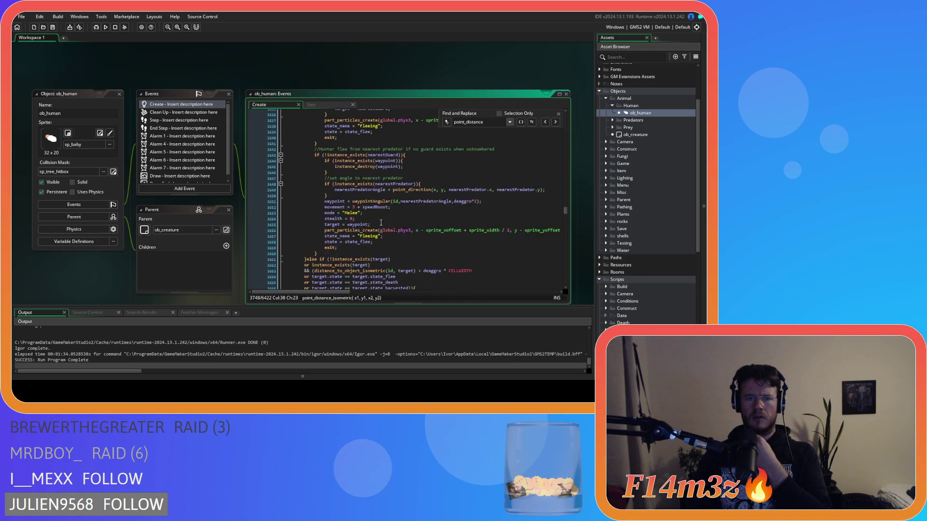
scroll(387, 224, up, 20)
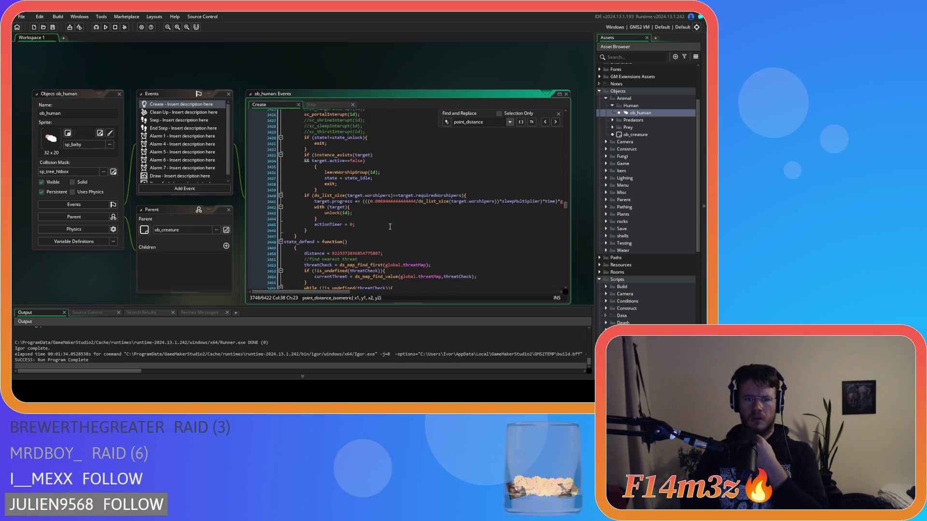
scroll(526, 208, down, 20)
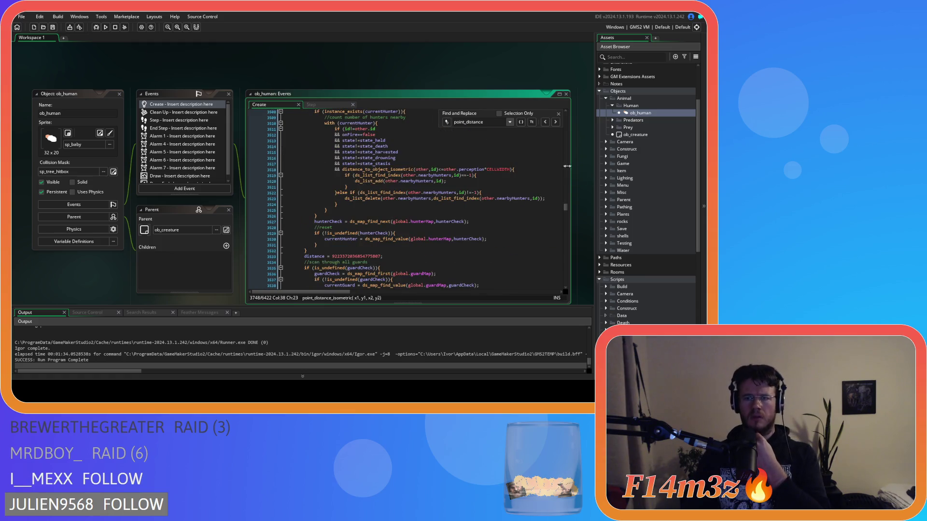
click(556, 122)
click(556, 122)
click(556, 122)
click(556, 122)
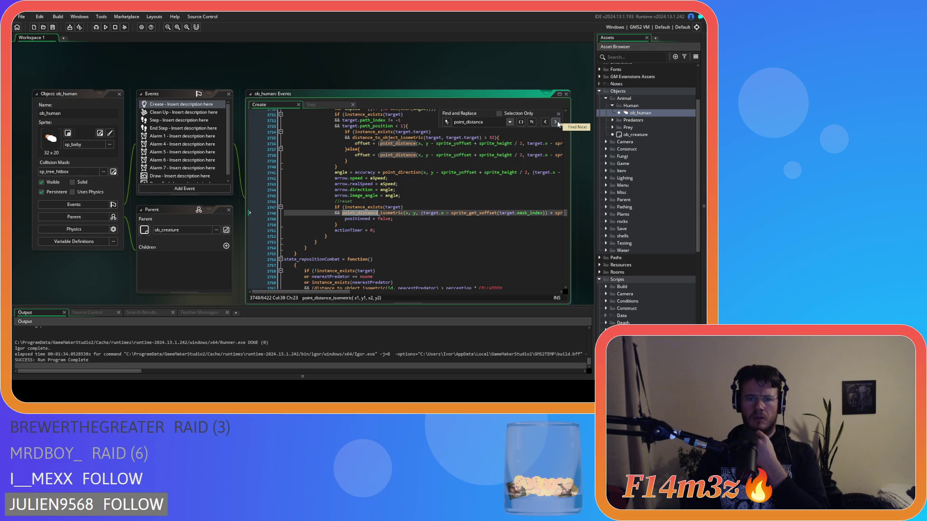
scroll(446, 210, up, 20)
scroll(446, 210, up, 20)
scroll(448, 211, up, 13)
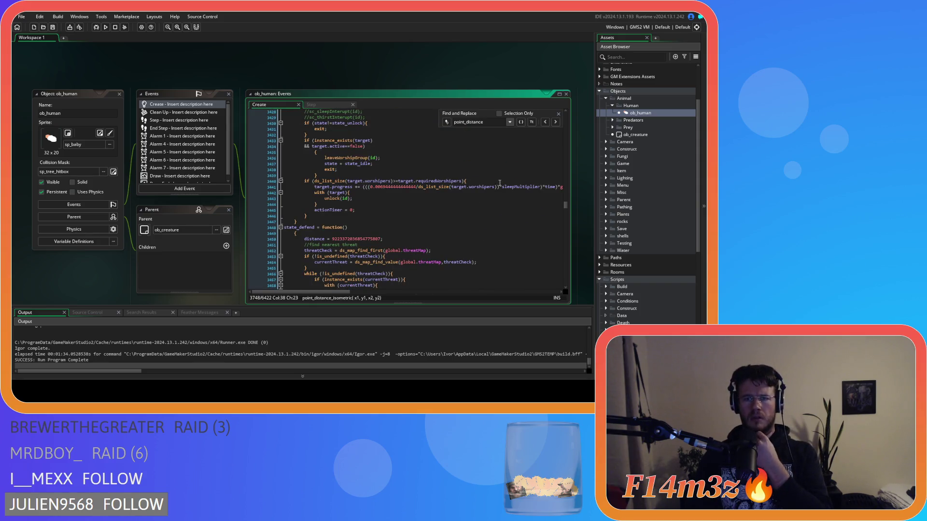
drag(488, 125, 448, 123)
text(st)
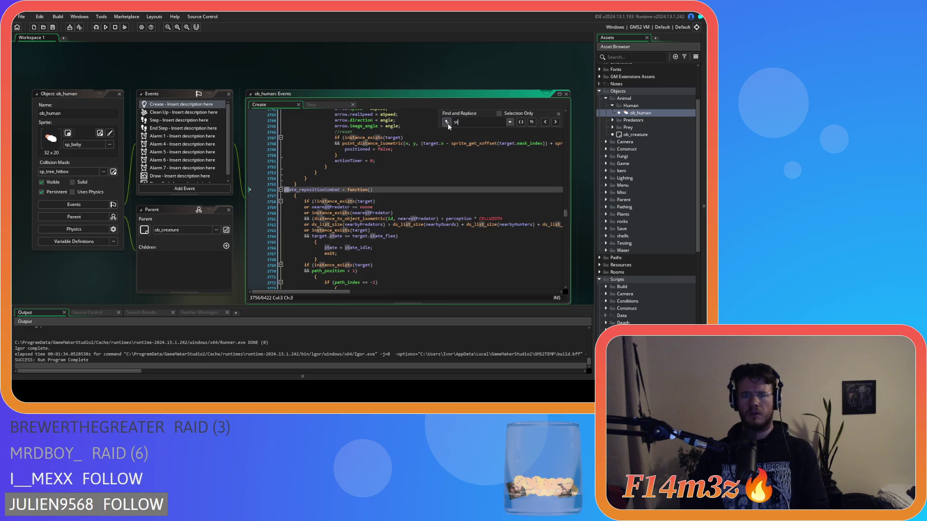
text(ate_stalk)
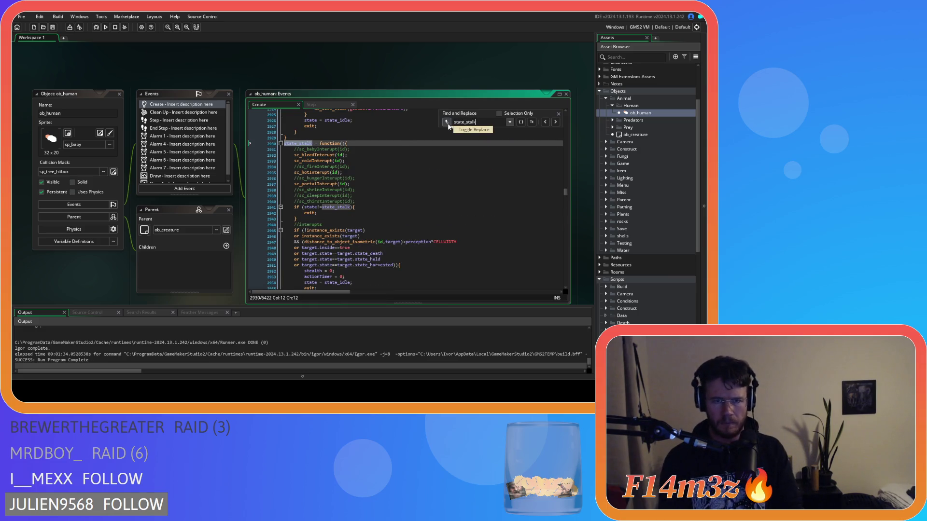
- Scroll down through state_stalk to its arrow-angle and reset code
scroll(473, 182, down, 20)
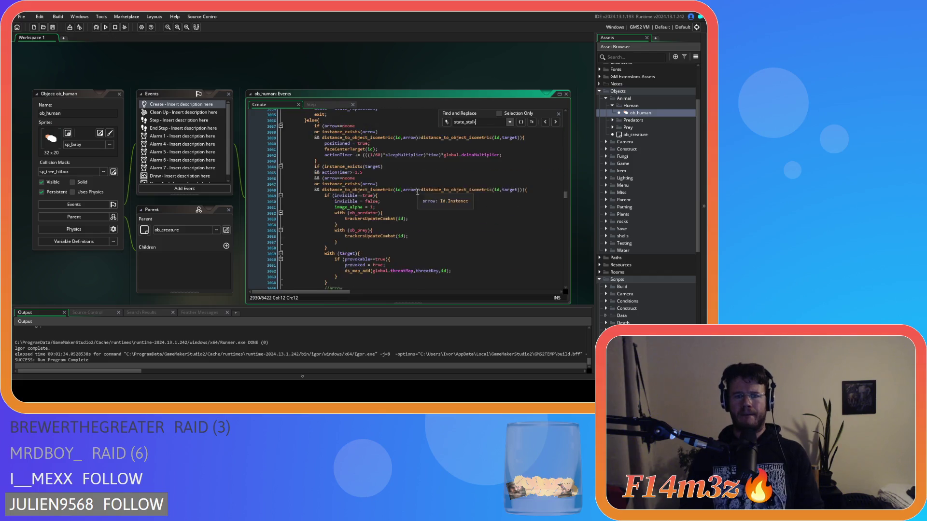
scroll(419, 188, down, 8)
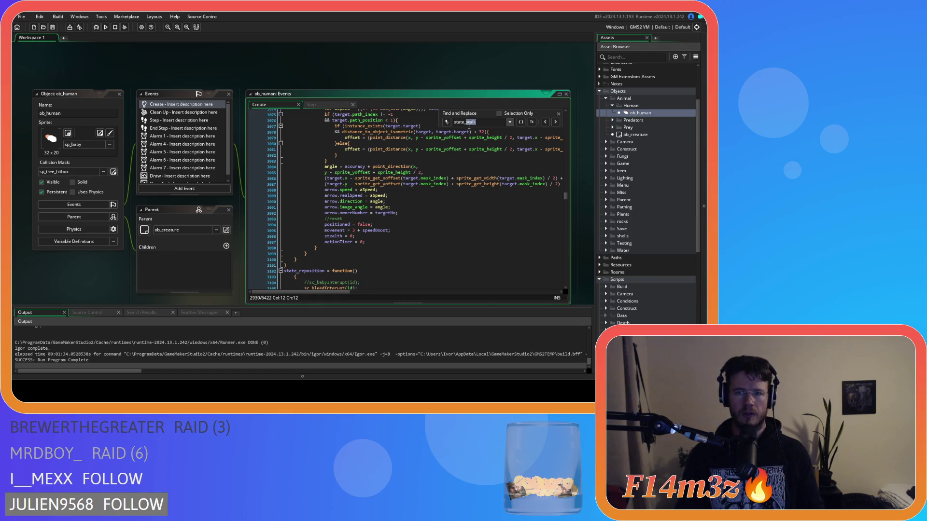
- Search for 'defend', jump to the next state_defend match, then close the search bar
text(defend)
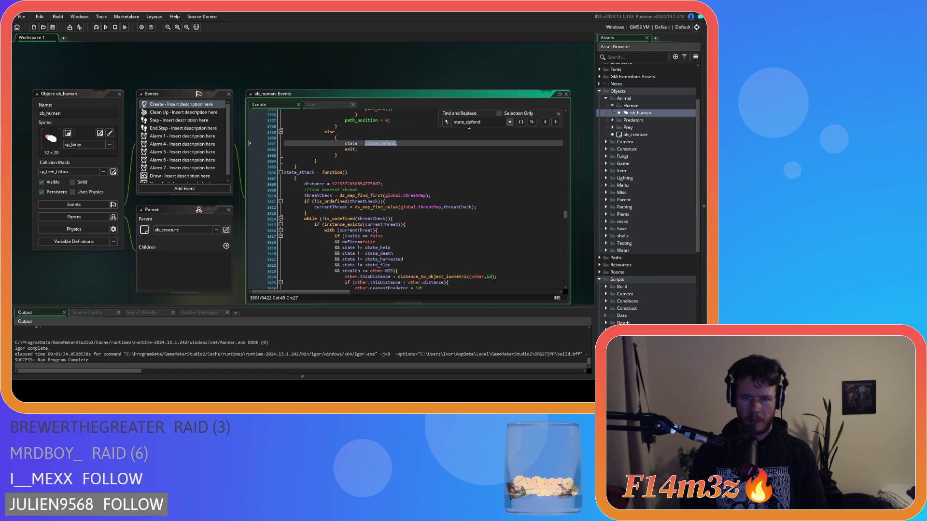
scroll(445, 191, up, 3)
scroll(445, 191, up, 1)
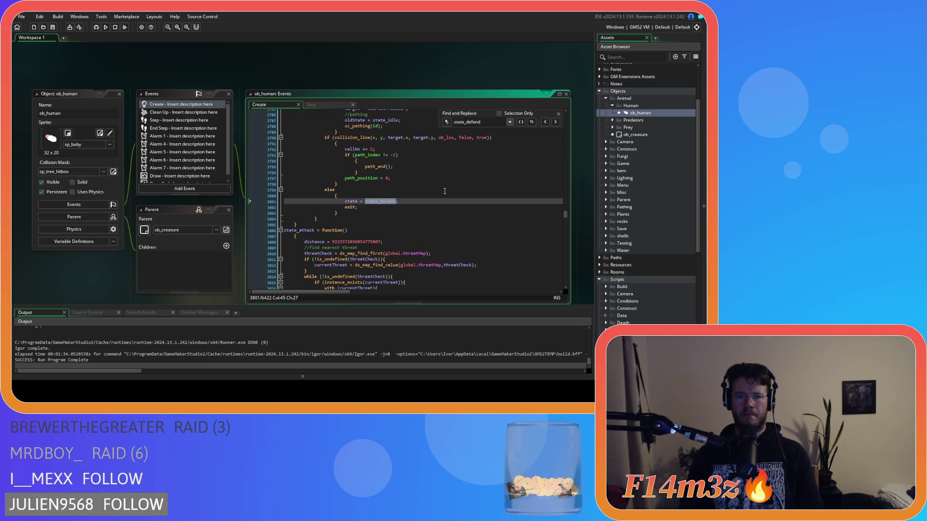
scroll(444, 191, up, 3)
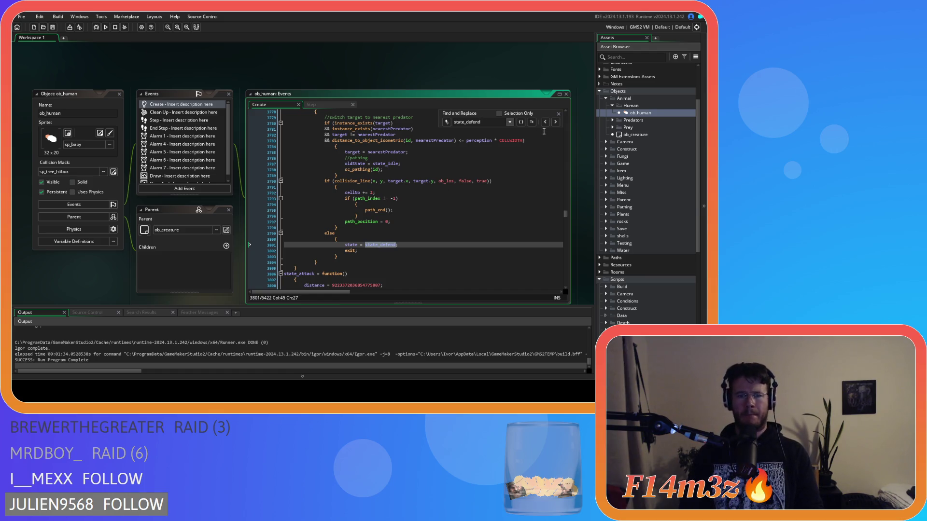
click(557, 122)
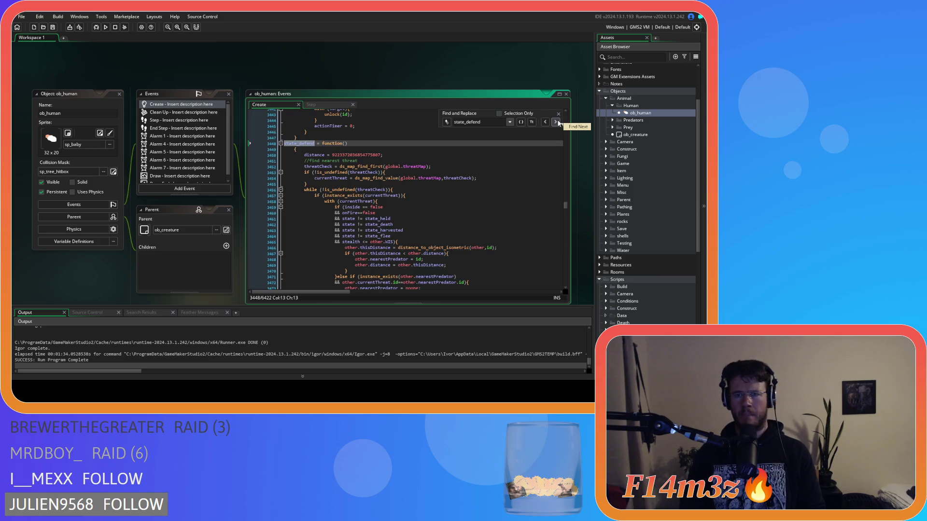
key(Escape)
- Scroll down to the arrow creation code and select the reset block after the arrow setup
scroll(426, 181, down, 10)
scroll(426, 181, down, 12)
scroll(426, 183, down, 6)
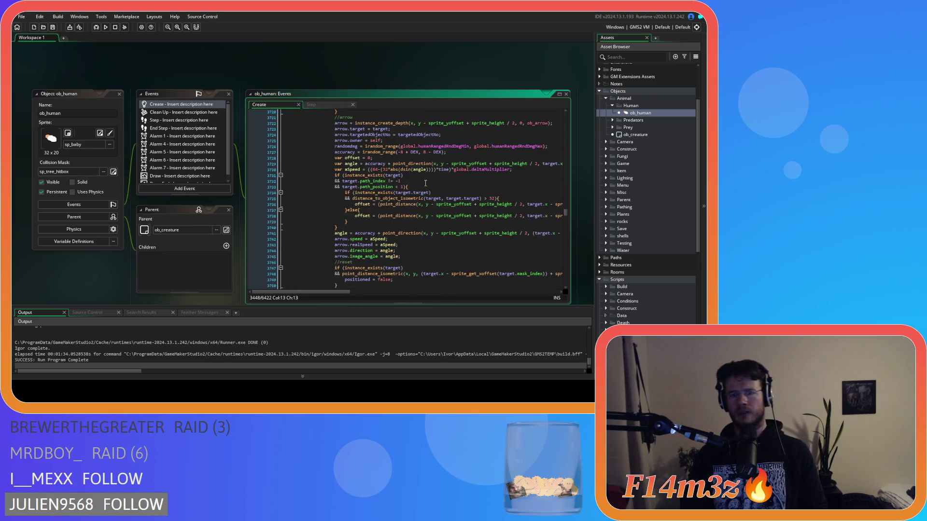
scroll(425, 183, down, 1)
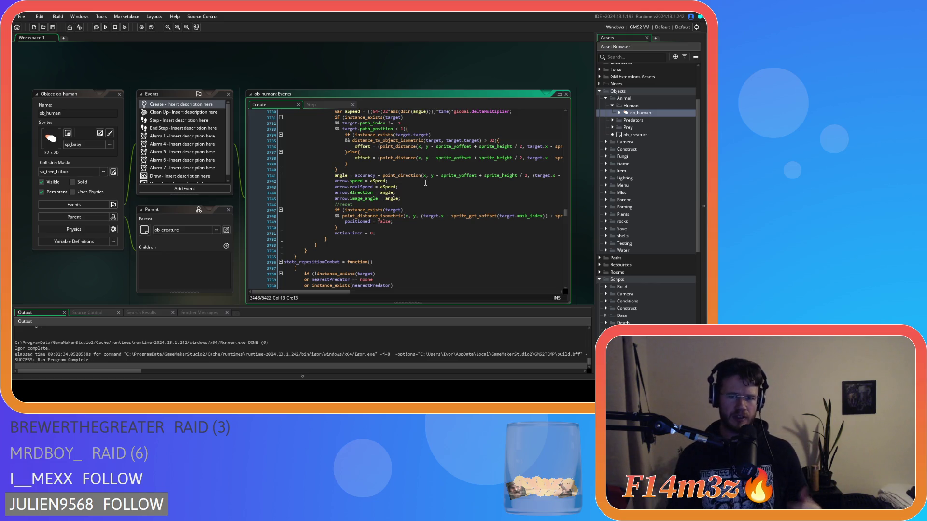
drag(347, 228, 259, 204)
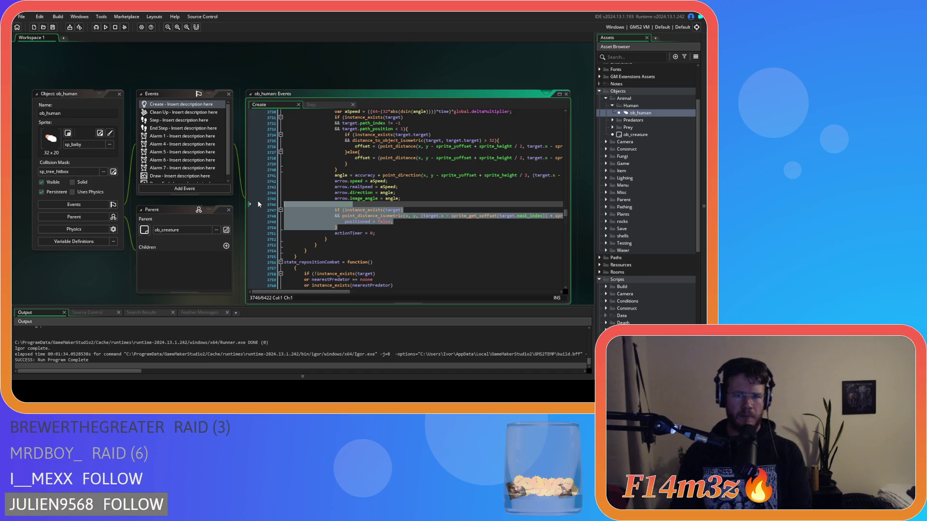
- Delete the //reset block, save, and check that actionTimer = 0 now ends the arrow setup
key(BackSpace)
key(BackSpace)
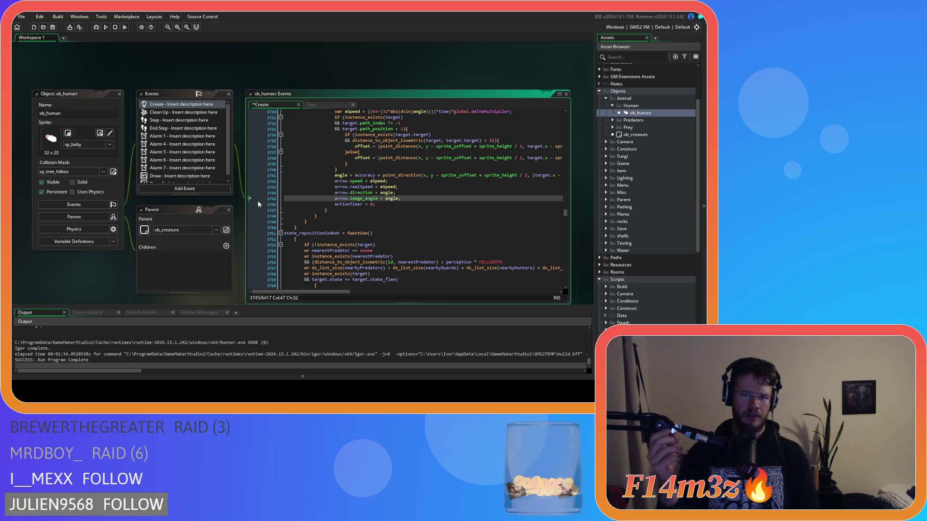
key(ctrl+s)
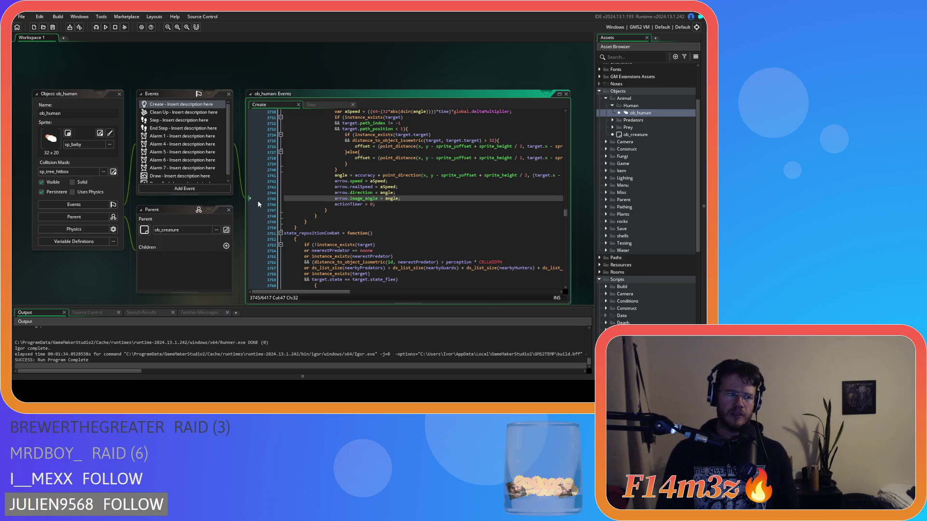
click(429, 205)
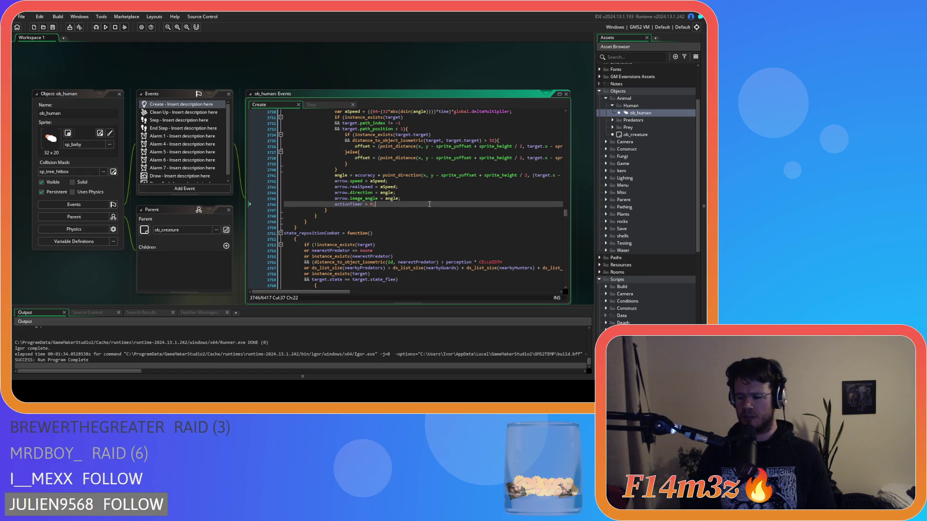
mouse_move(393, 135)
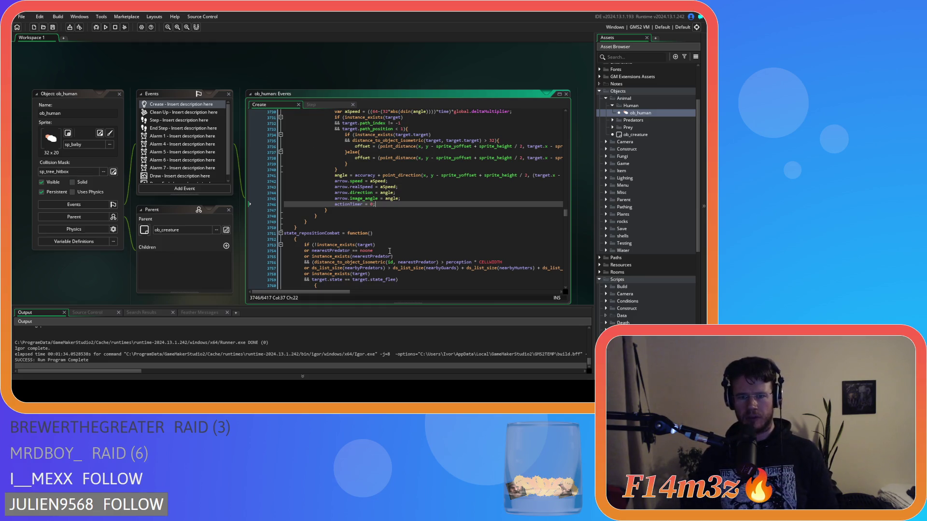
- Remove the spaces around '>' in the predator distance_to_object_isometric comparison on line 3756
click(437, 262)
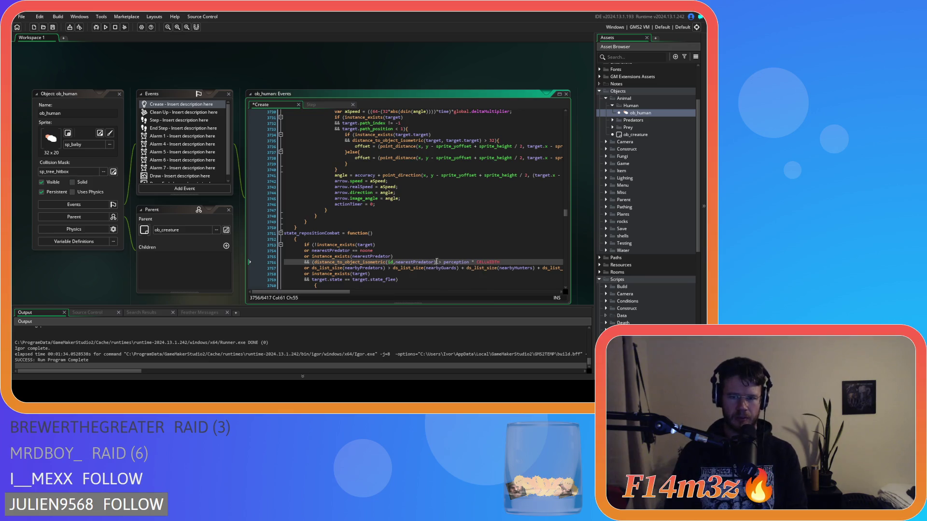
key(Delete)
key(Right)
key(Delete)
click(464, 262)
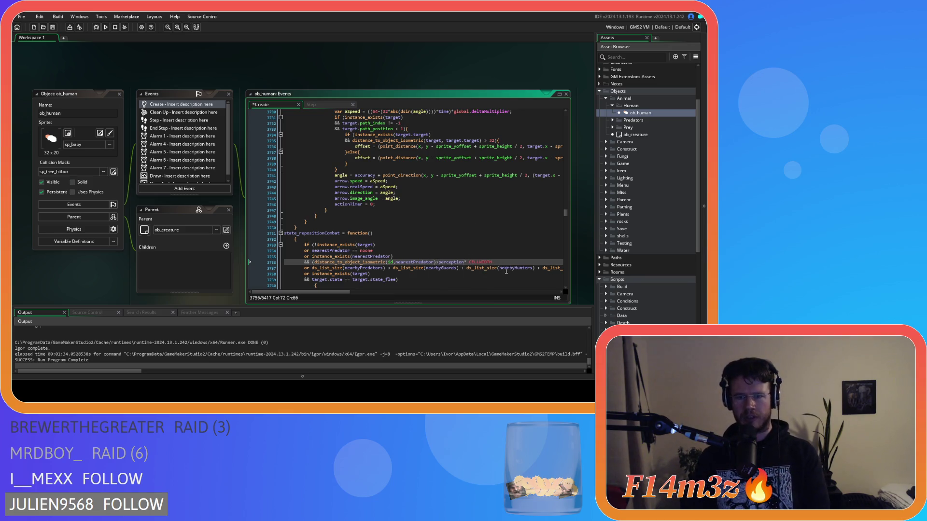
- Return to the arrow offset code around line 3739 and select a line there
scroll(482, 251, up, 3)
click(399, 221)
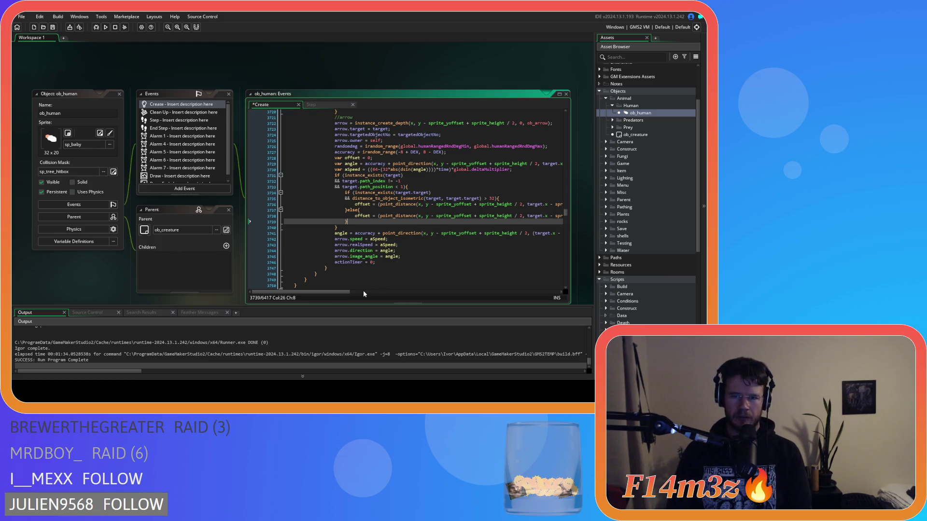
drag(314, 294, 529, 292)
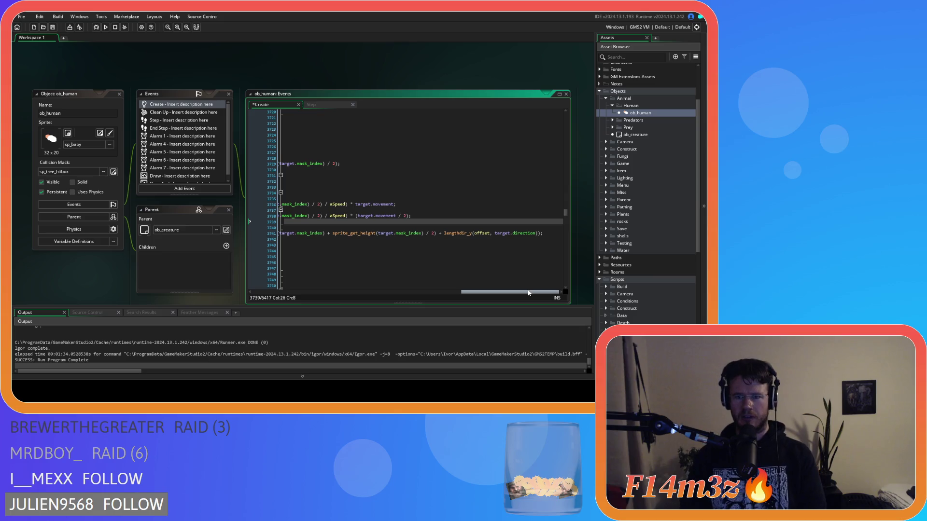
click(483, 234)
drag(489, 292, 285, 292)
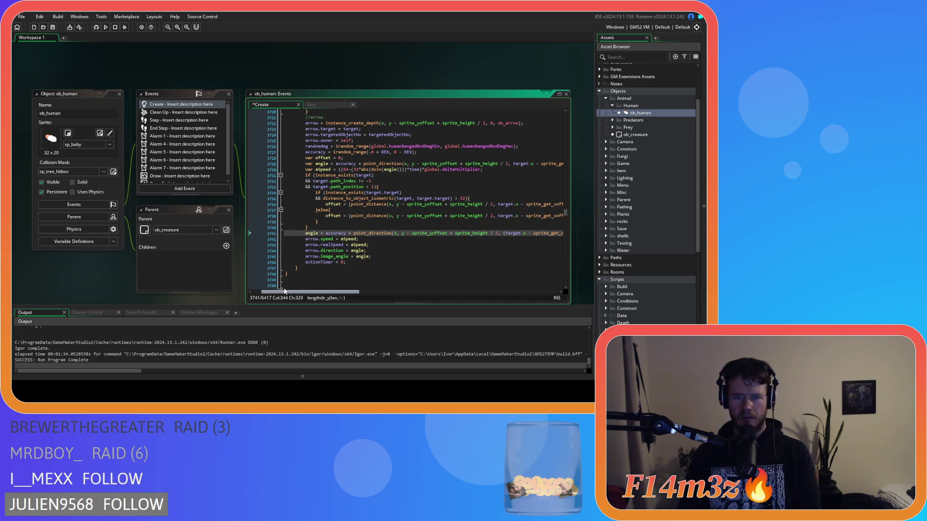
mouse_move(285, 292)
mouse_down()
mouse_move(318, 278)
mouse_move(407, 271)
mouse_move(293, 270)
mouse_move(407, 263)
mouse_up()
mouse_move(369, 234)
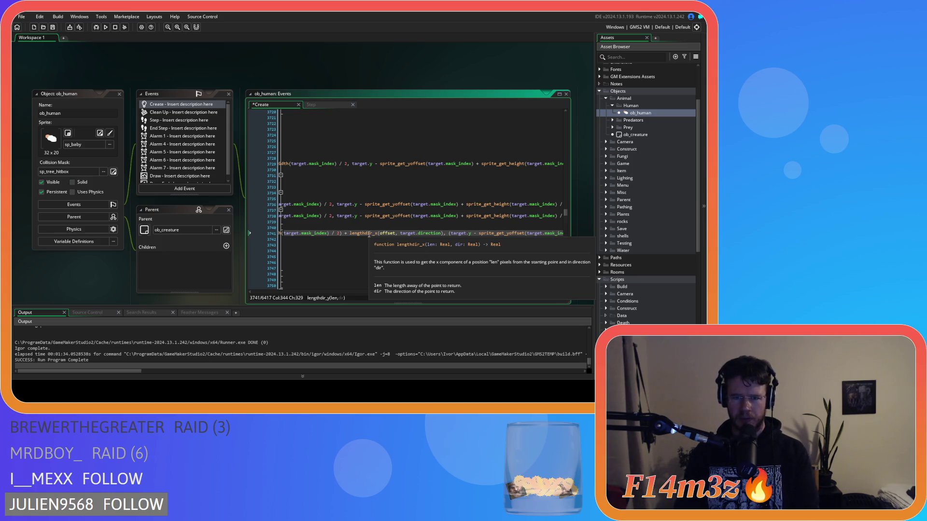
click(344, 233)
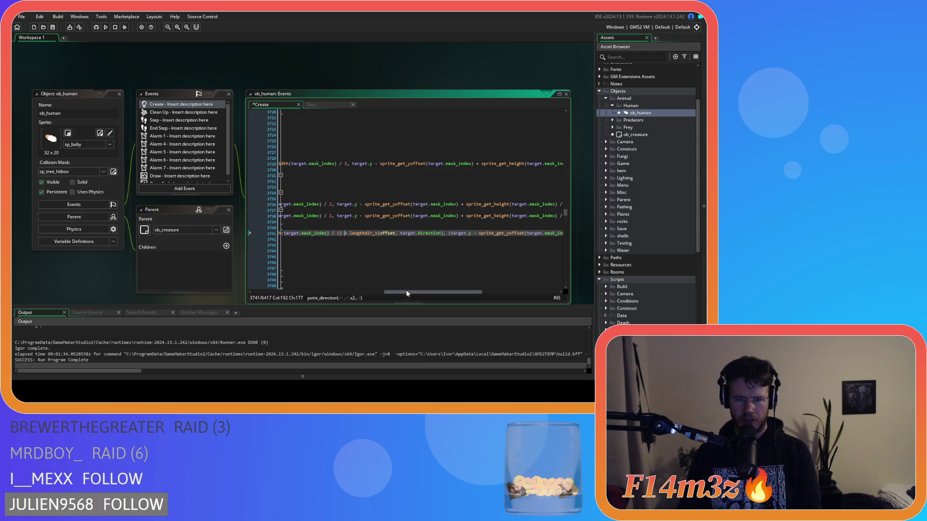
key(Right)
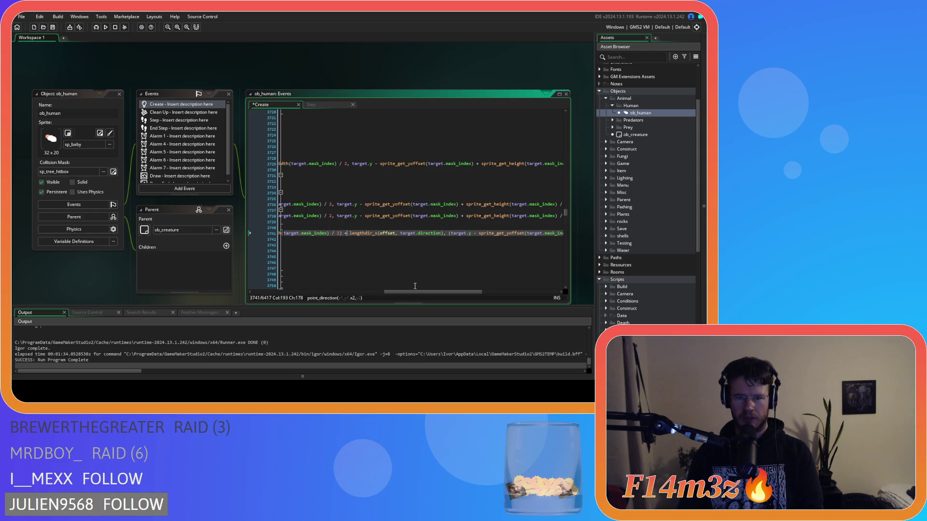
mouse_move(418, 292)
mouse_down()
mouse_move(310, 290)
mouse_move(291, 287)
mouse_move(323, 281)
mouse_move(288, 280)
mouse_move(379, 278)
mouse_move(294, 279)
mouse_up()
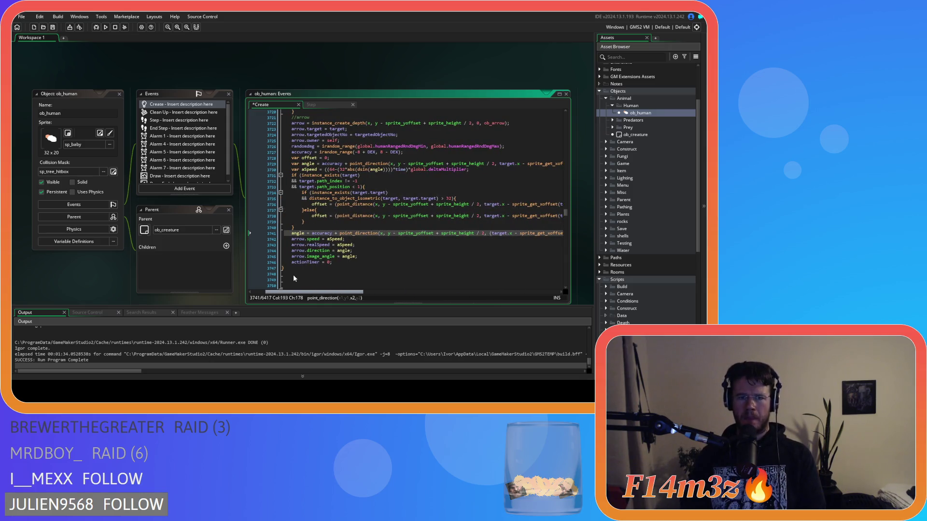
scroll(294, 275, left, 2)
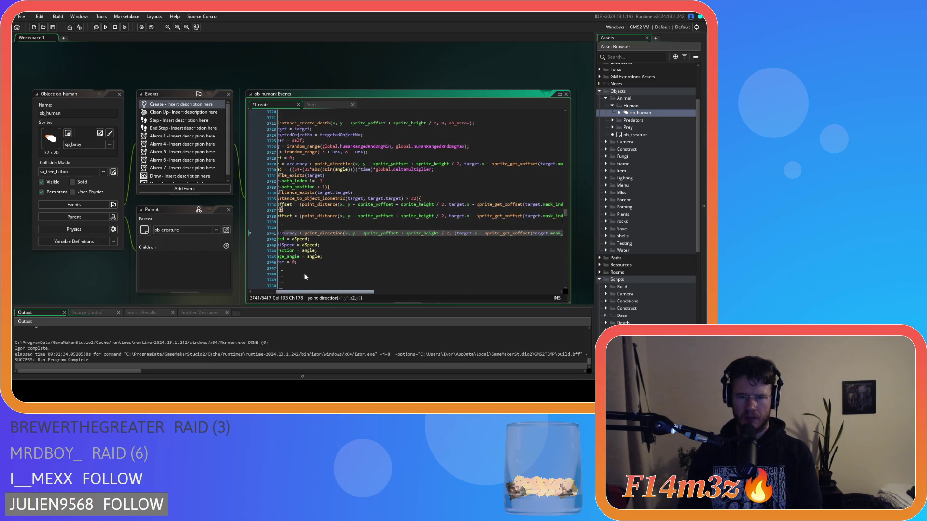
scroll(290, 278, right, 1)
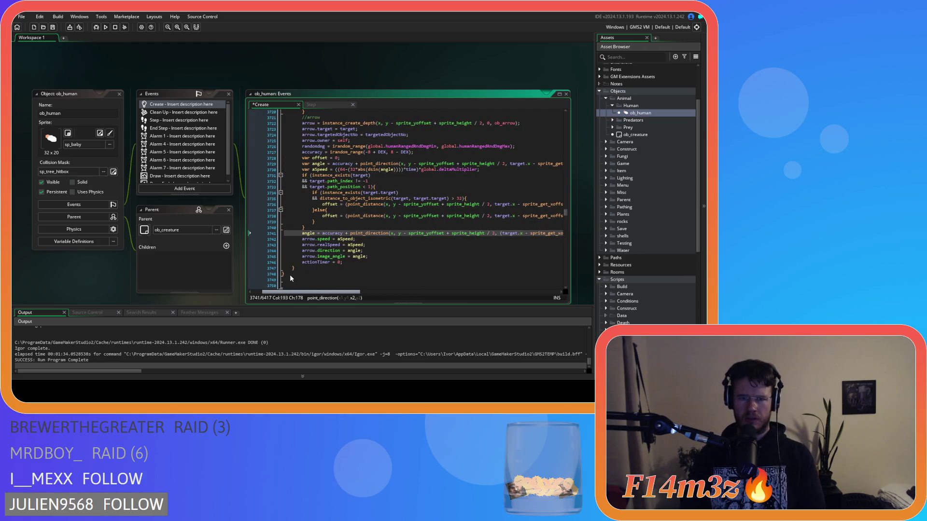
scroll(291, 279, right, 10)
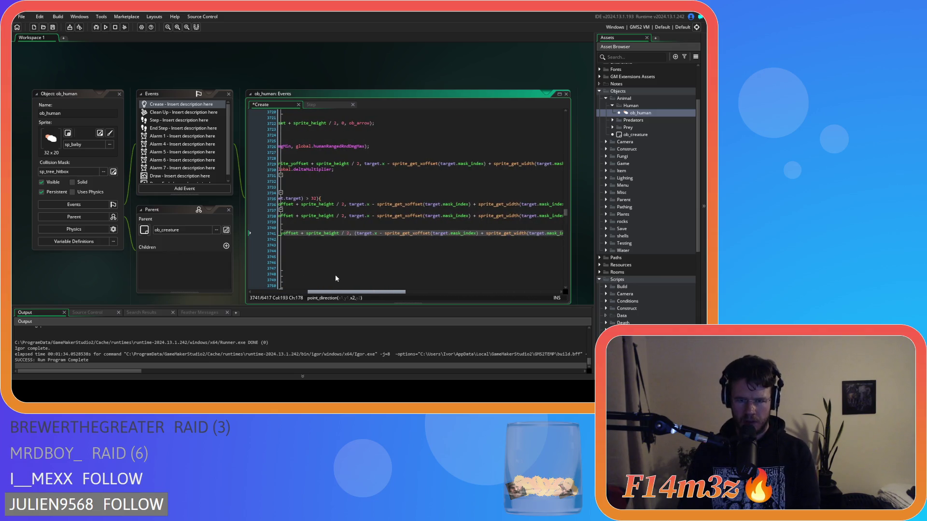
scroll(352, 280, right, 3)
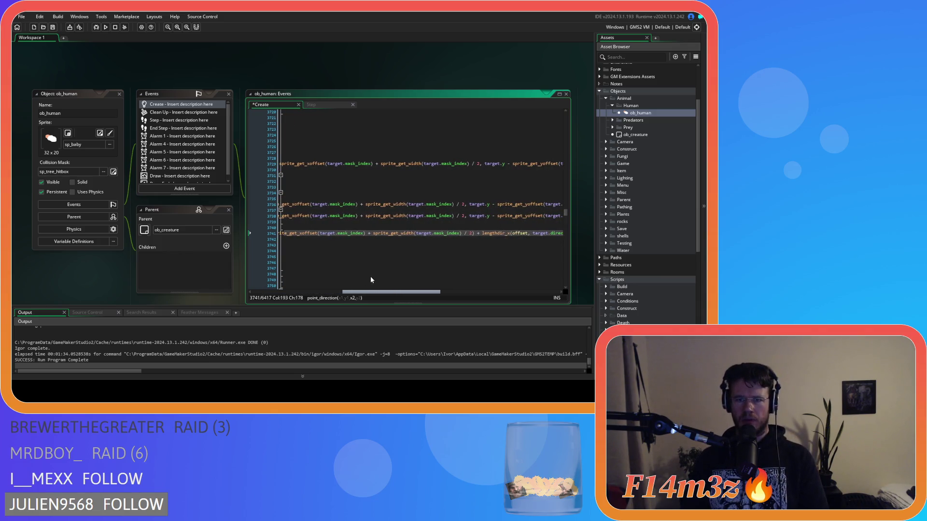
scroll(371, 280, right, 5)
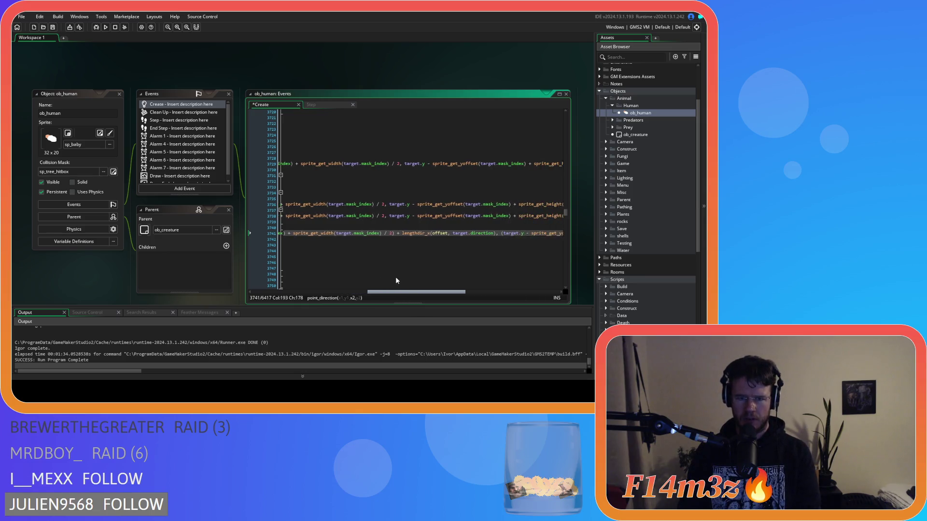
scroll(401, 277, left, 17)
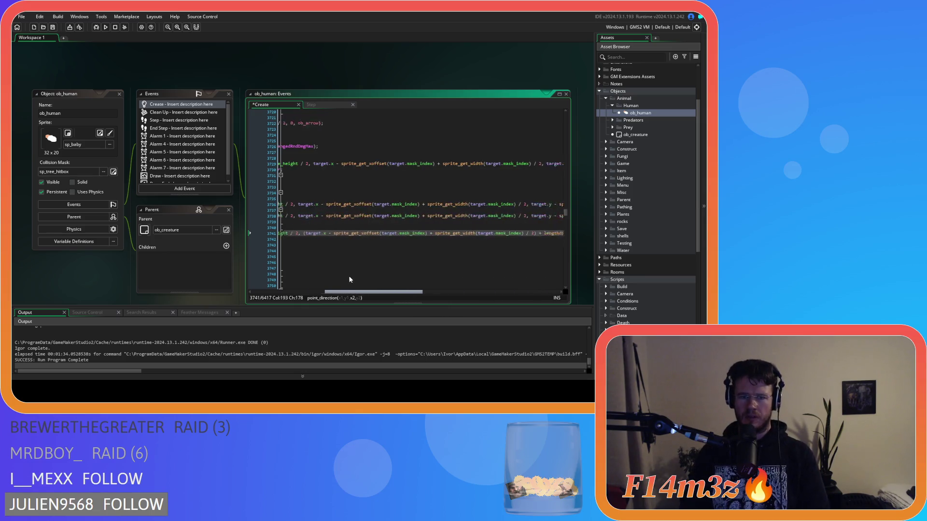
scroll(305, 274, left, 1)
click(354, 236)
key(Right)
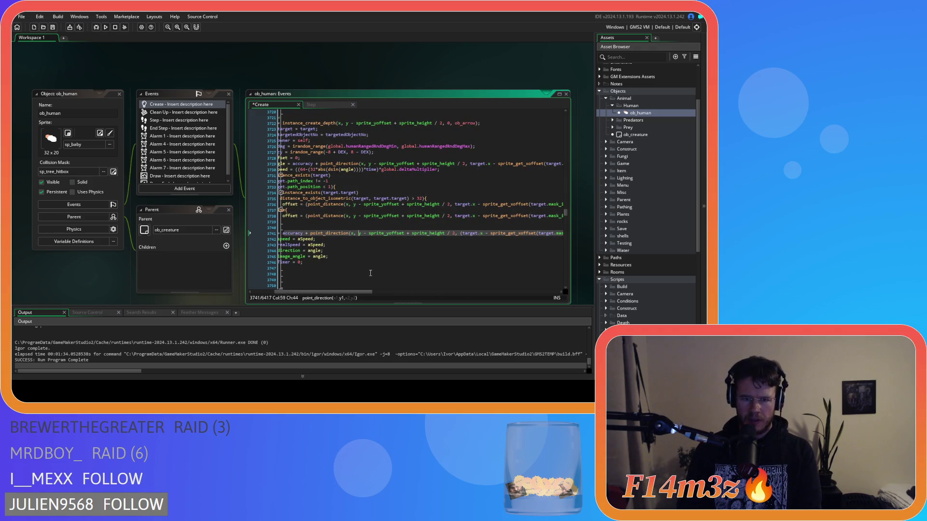
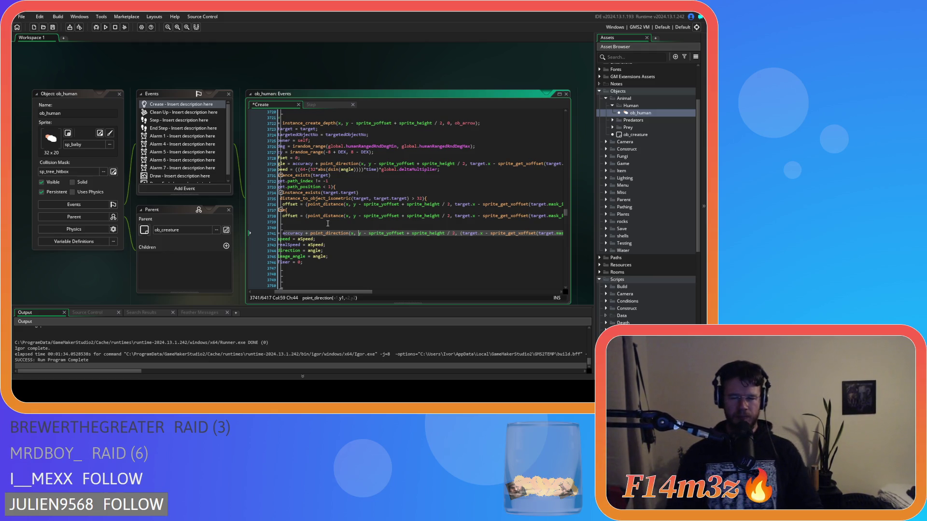
- Save the edited ob_human Create event code with Ctrl+S
mouse_move(352, 293)
mouse_down()
mouse_move(339, 296)
mouse_move(367, 286)
mouse_move(322, 279)
mouse_move(341, 274)
mouse_up()
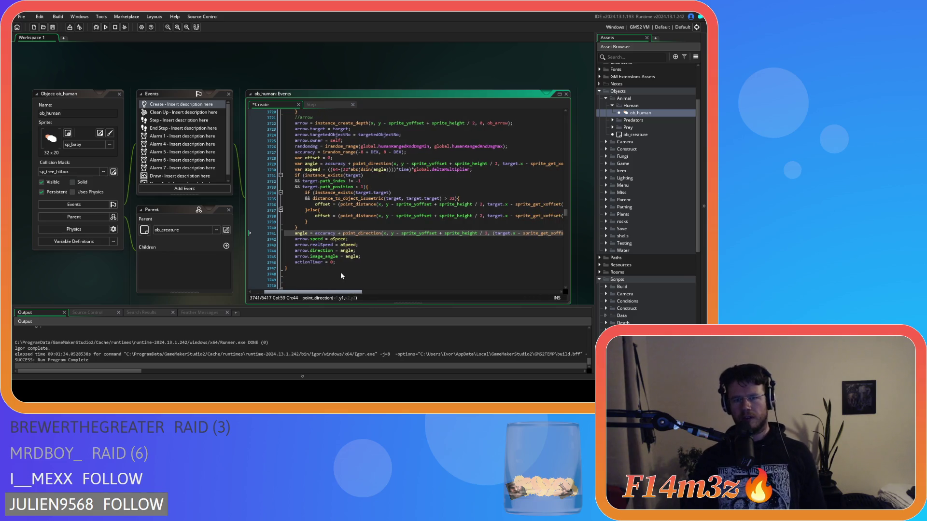
mouse_move(341, 271)
mouse_down()
mouse_move(384, 265)
mouse_move(527, 278)
mouse_move(322, 278)
mouse_move(350, 273)
mouse_up()
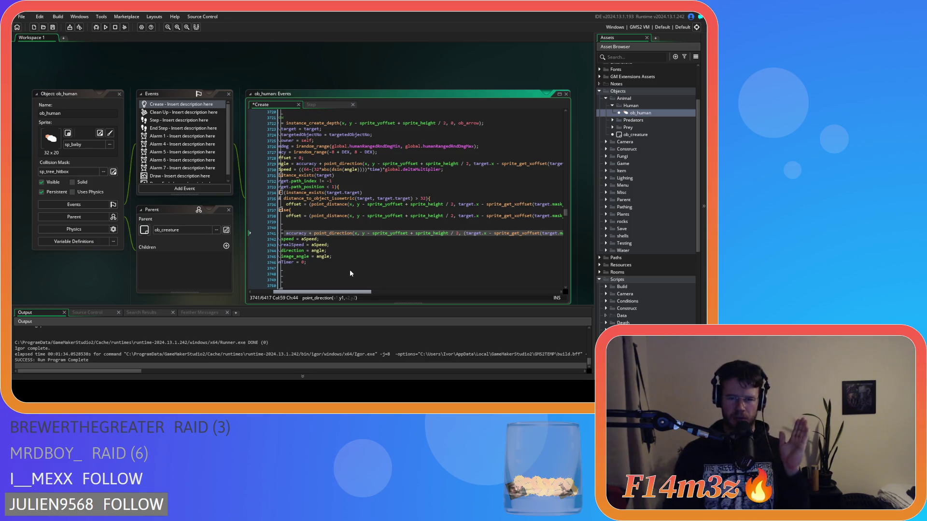
mouse_move(350, 273)
mouse_down()
mouse_move(419, 267)
mouse_move(512, 282)
mouse_move(542, 274)
mouse_move(326, 256)
mouse_up()
click(383, 233)
key(ctrl+s)
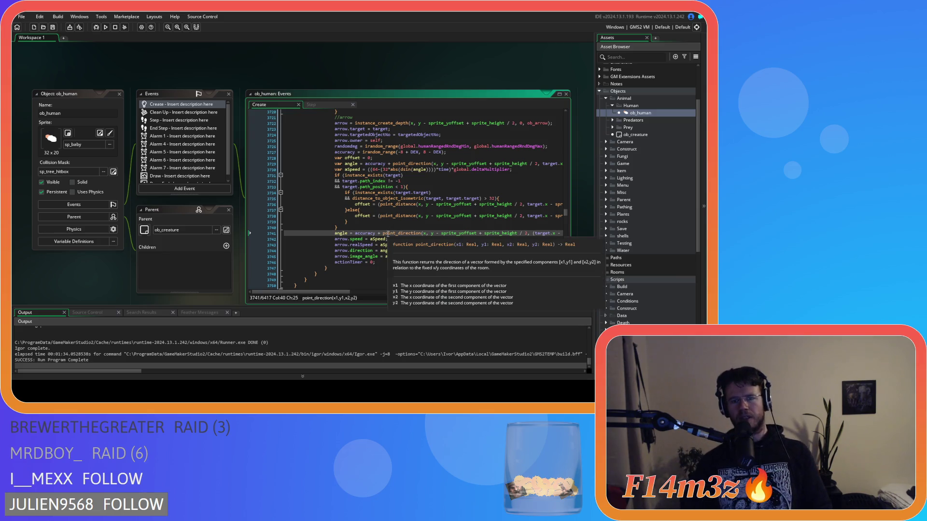
- Review the distance_to_object_isometric check and offset lines 3735–3738
click(394, 211)
click(396, 215)
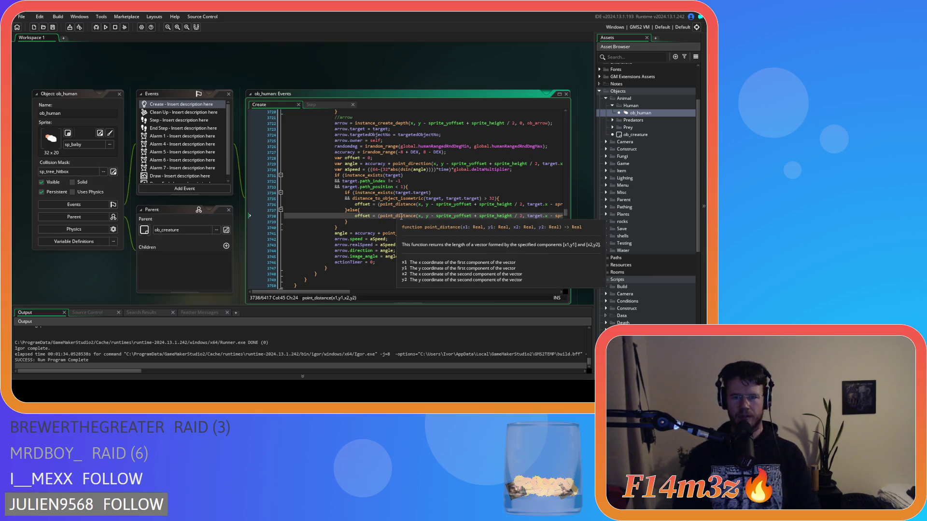
mouse_move(408, 213)
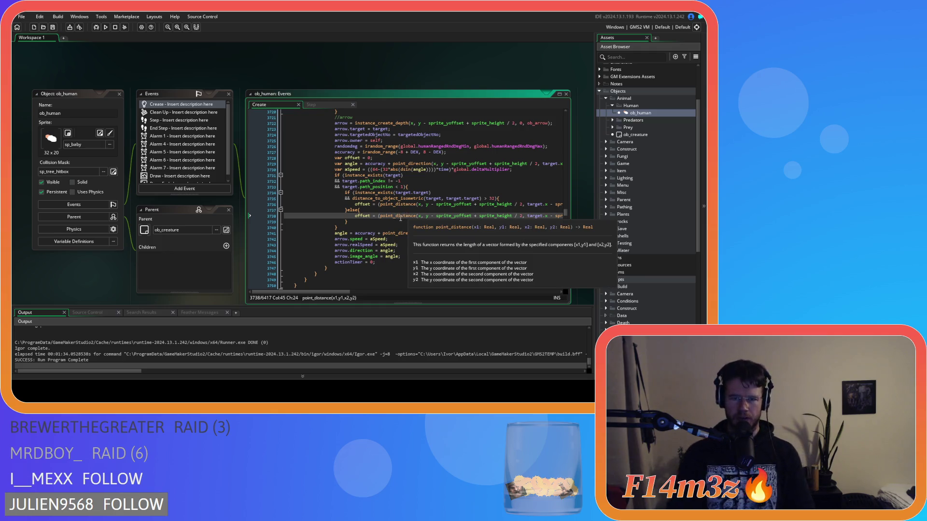
key(Up)
key(Up)
key(Up)
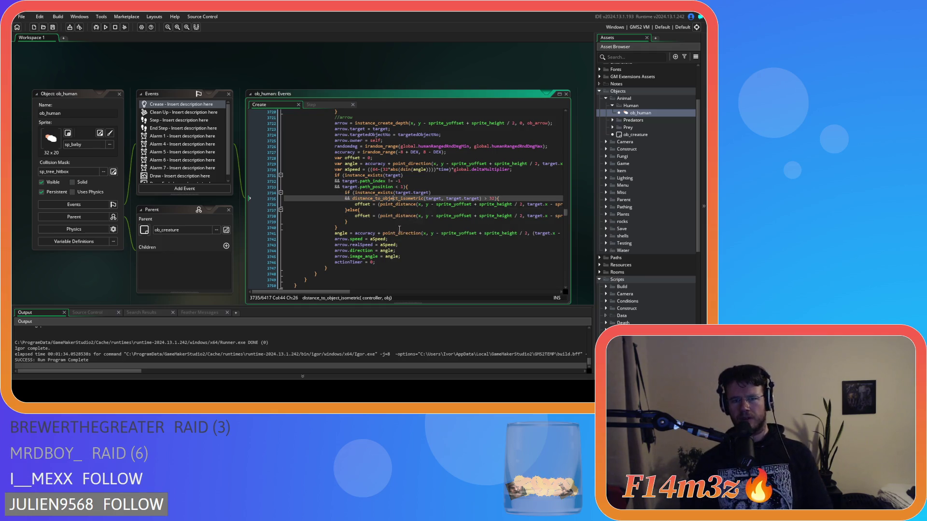
mouse_move(399, 233)
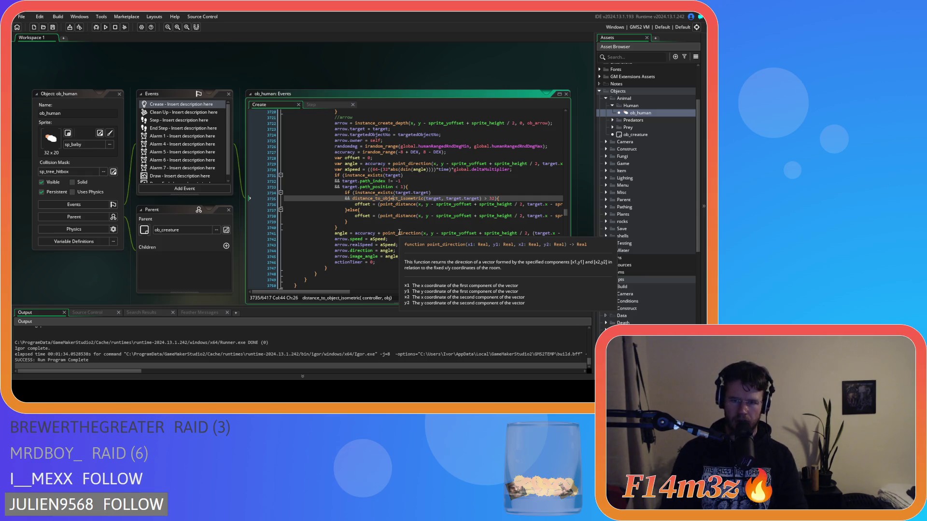
mouse_move(458, 197)
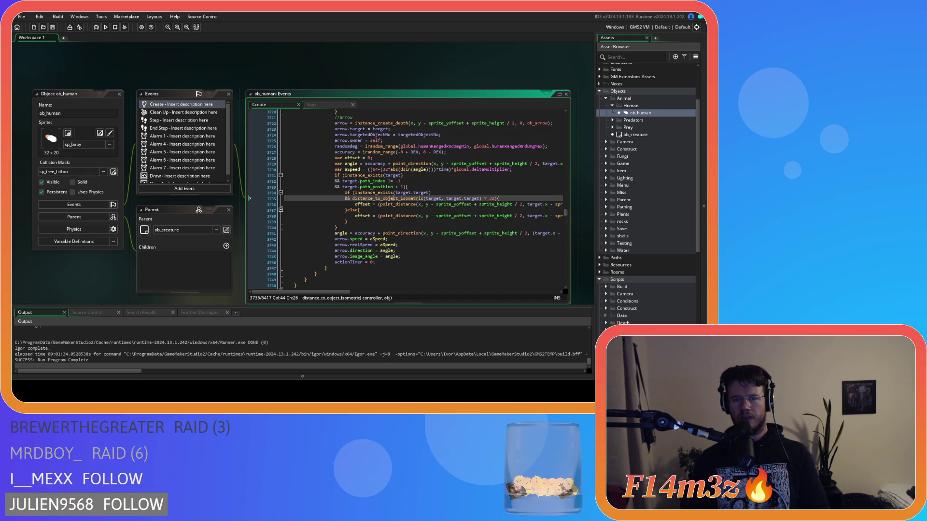
click(506, 198)
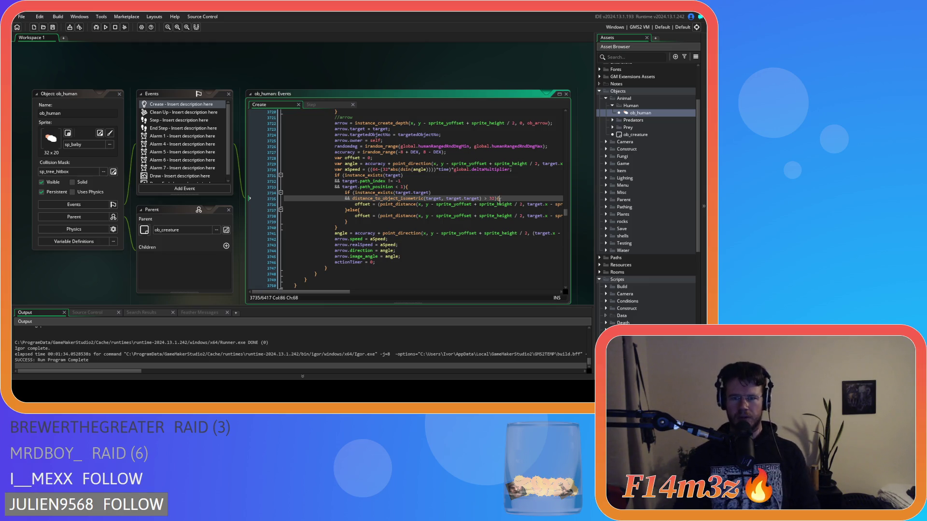
mouse_move(488, 203)
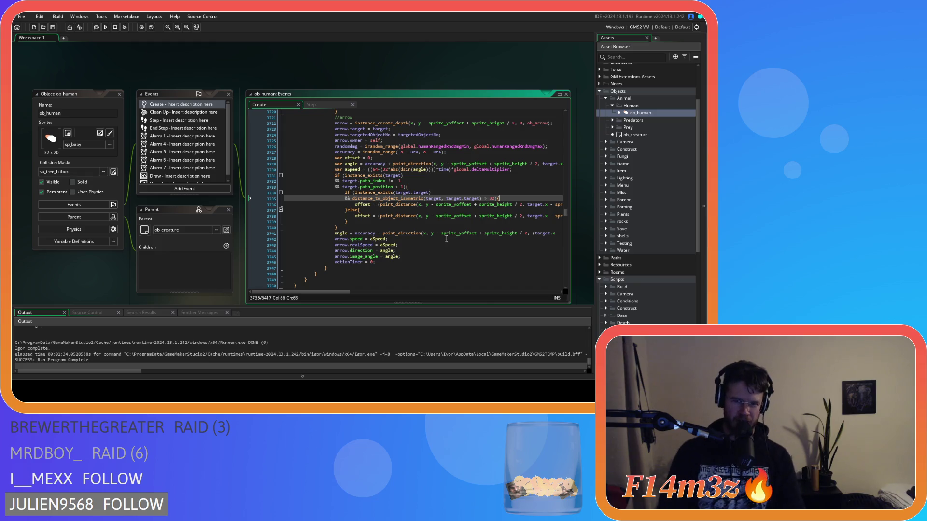
mouse_move(462, 231)
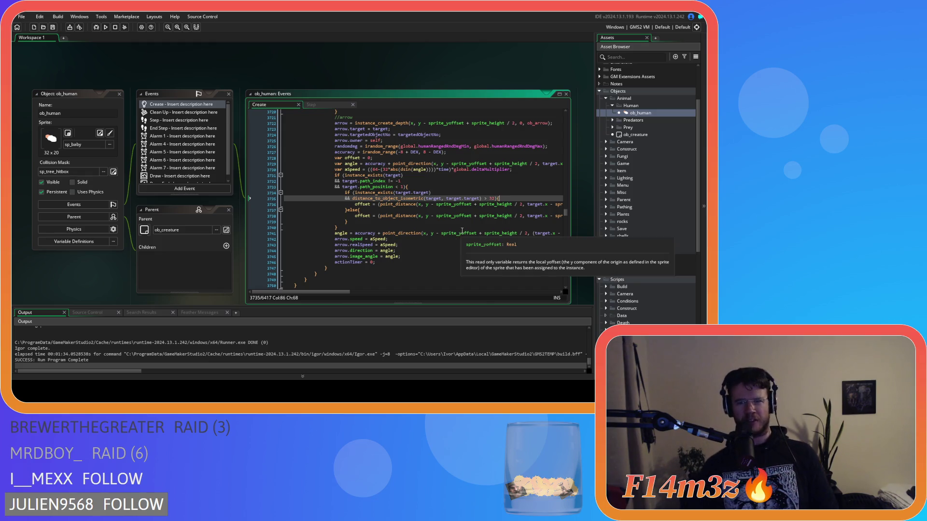
mouse_move(404, 213)
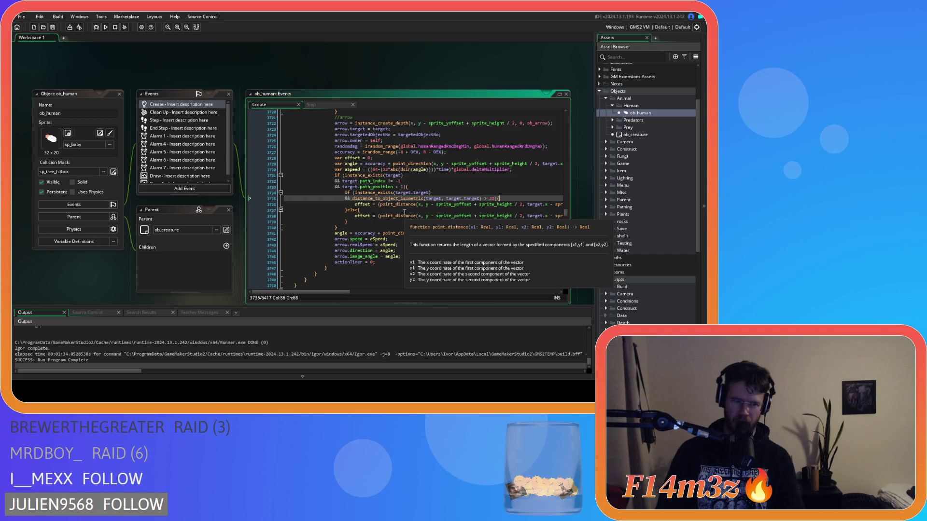
mouse_move(423, 198)
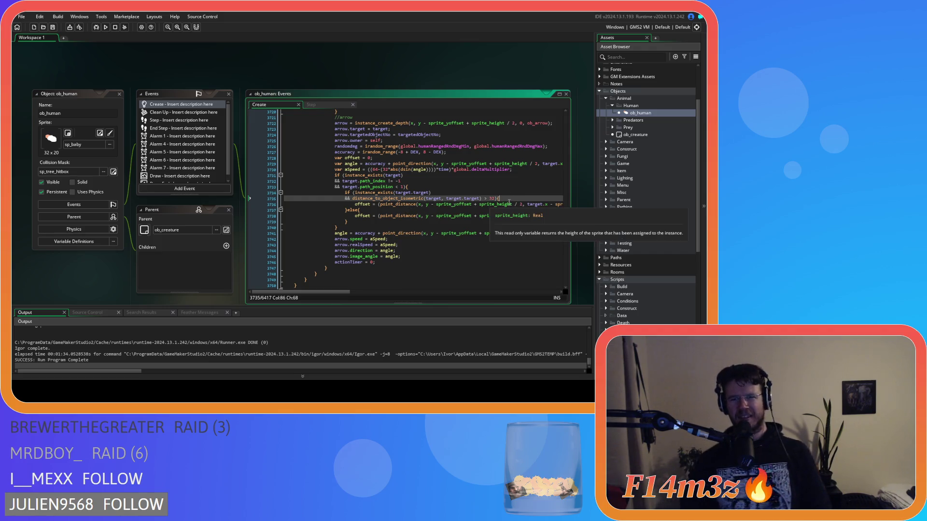
click(515, 204)
click(513, 199)
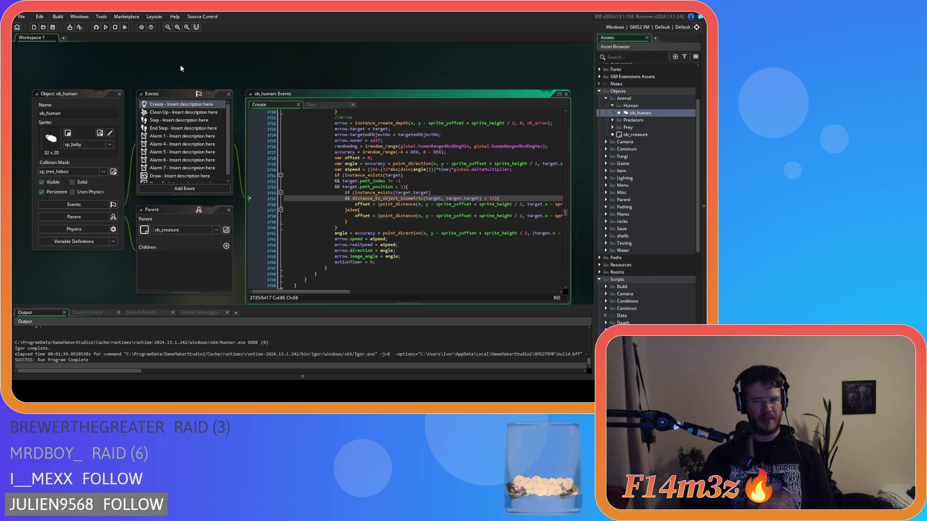
- Close every open editor window with Windows > Close All
click(186, 79)
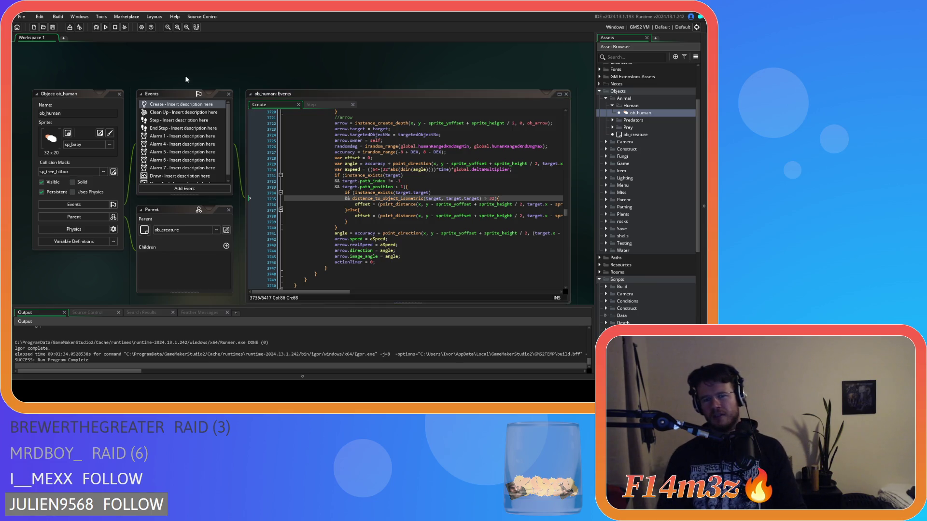
right_click(185, 77)
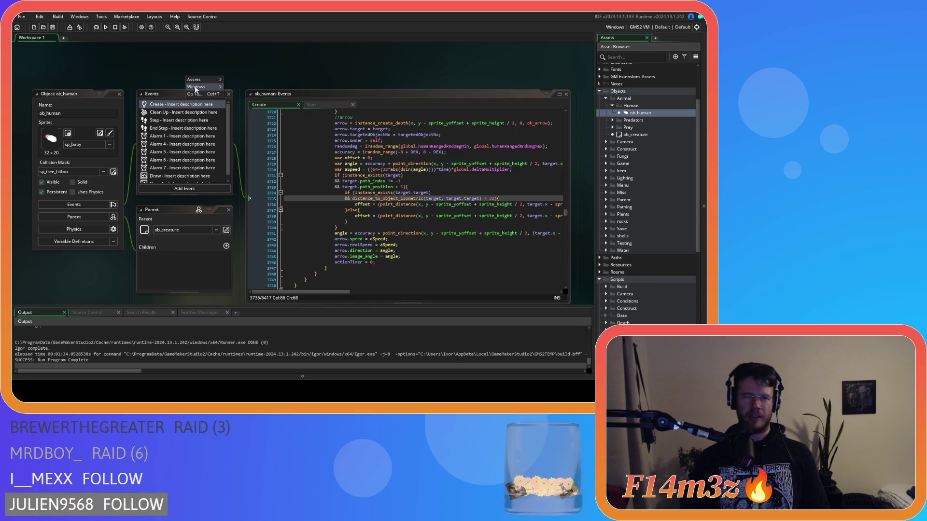
click(232, 103)
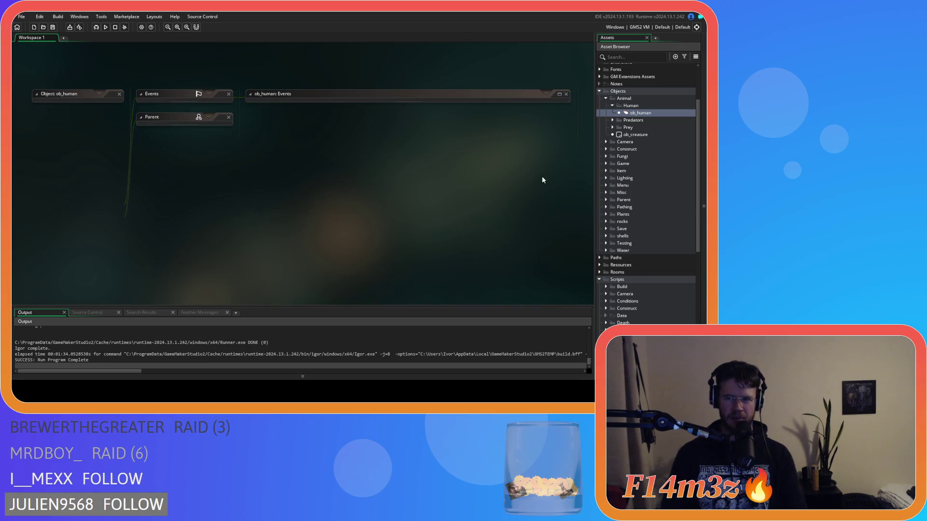
click(612, 106)
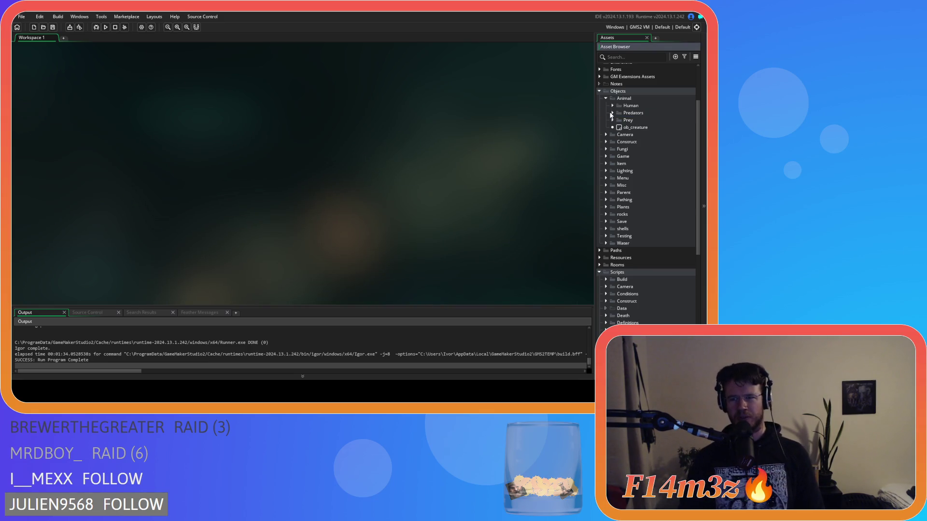
- Collapse the Objects and Scripts asset folders and run the game with F5
click(612, 113)
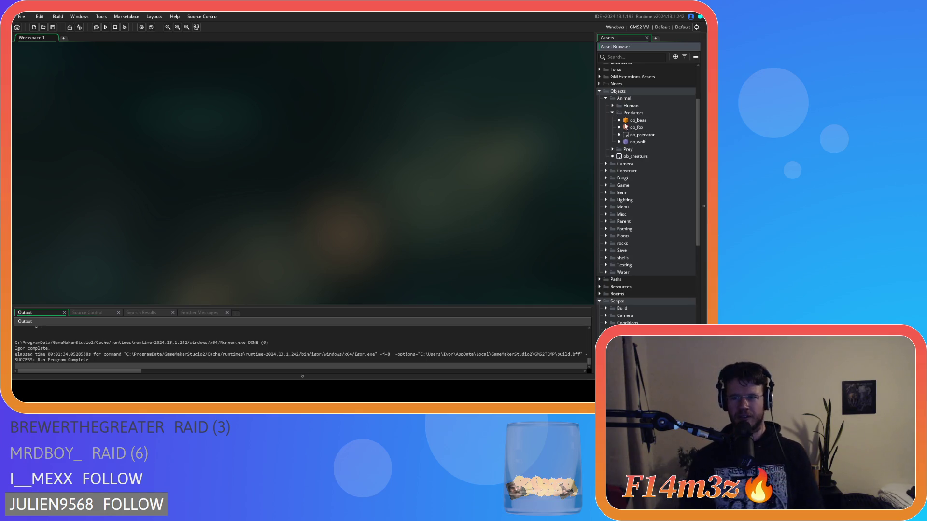
click(612, 114)
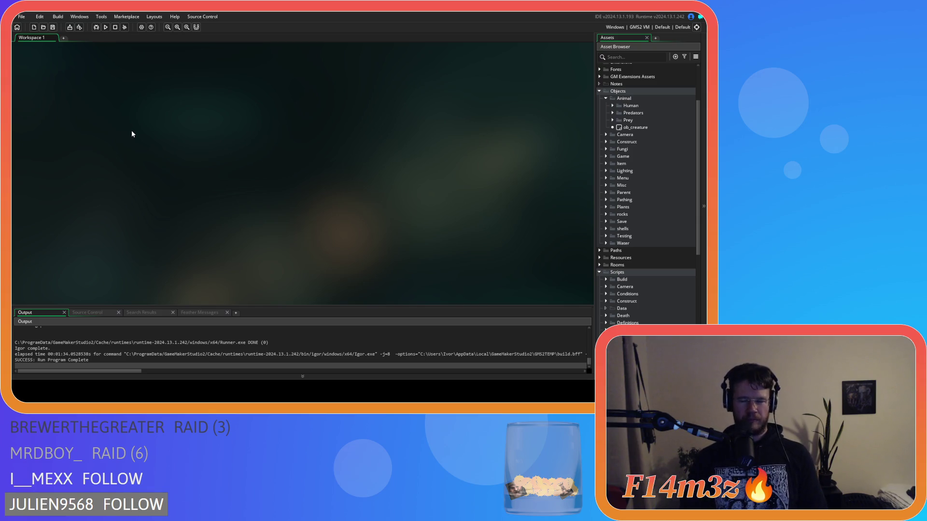
click(600, 91)
click(599, 120)
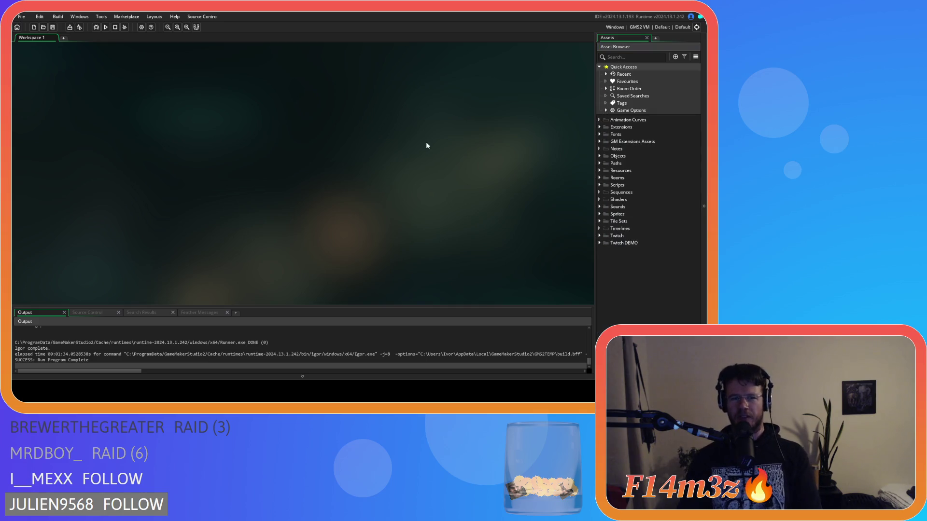
key(F5)
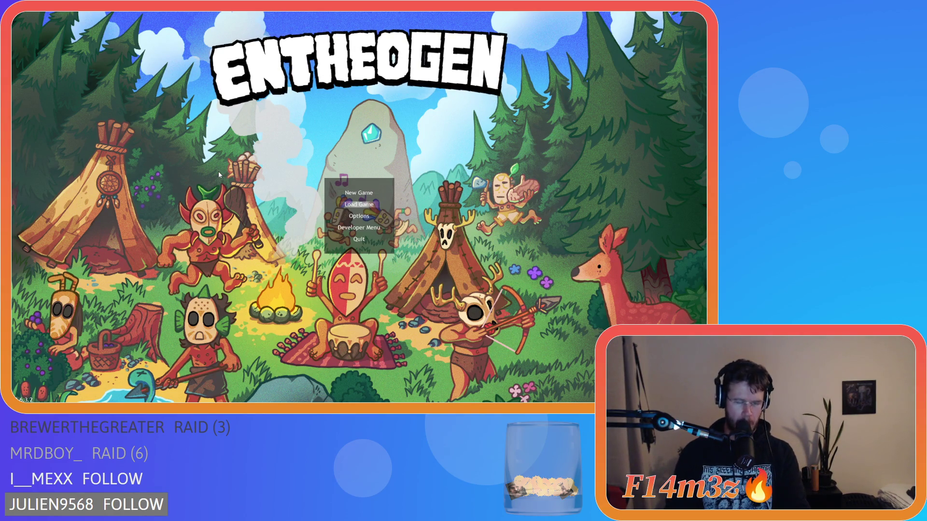
- Quick-load the saved village, then quit back to the title menu
key(Return)
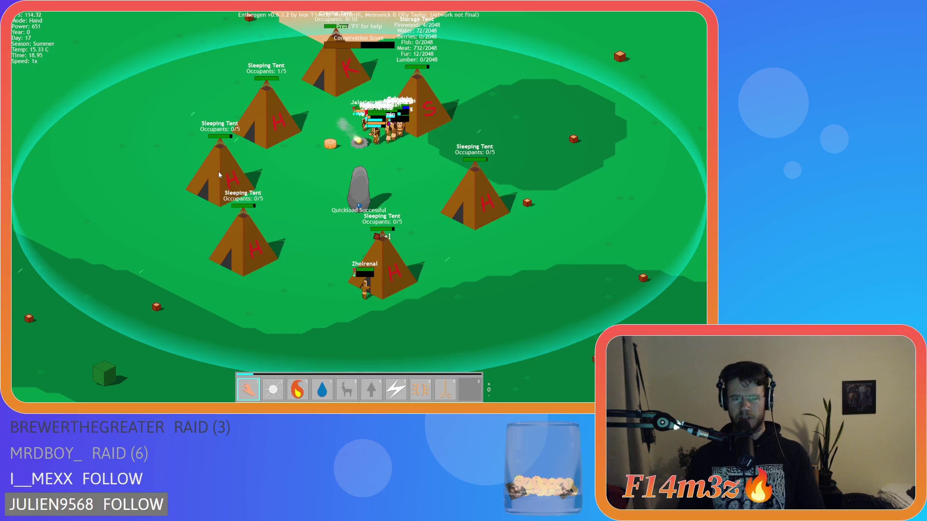
key(Escape)
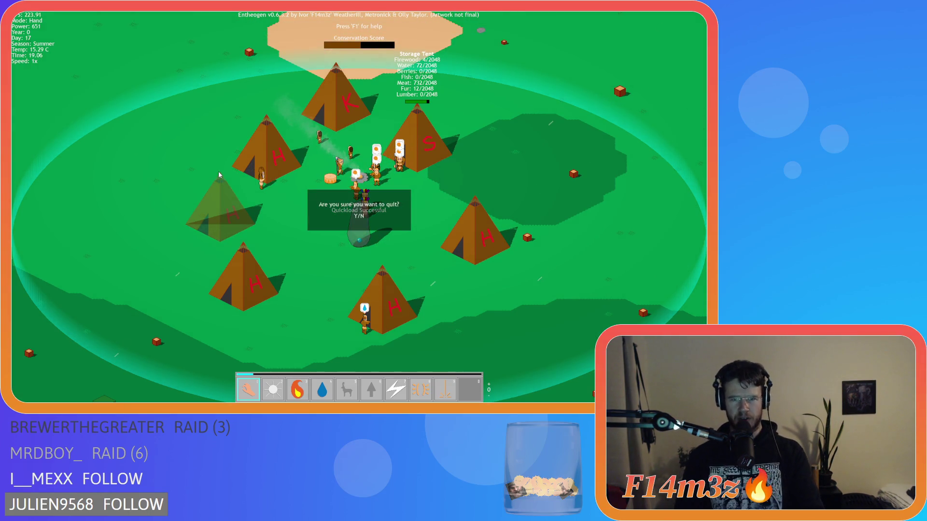
key(Return)
key(Return)
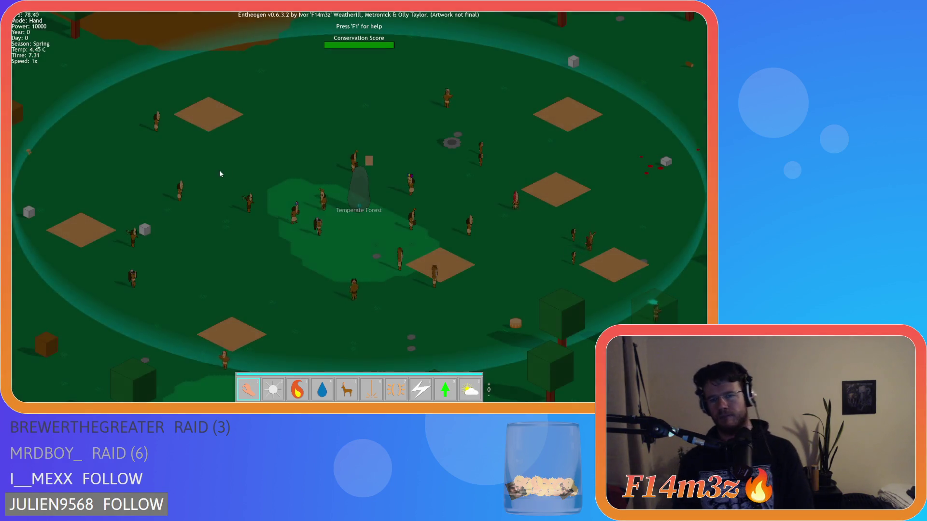
- In the Tribe window, view Kargelnar's, Einarzelad's and Shelaraikol's stats, then close it
scroll(271, 166, down, 5)
scroll(225, 149, up, 5)
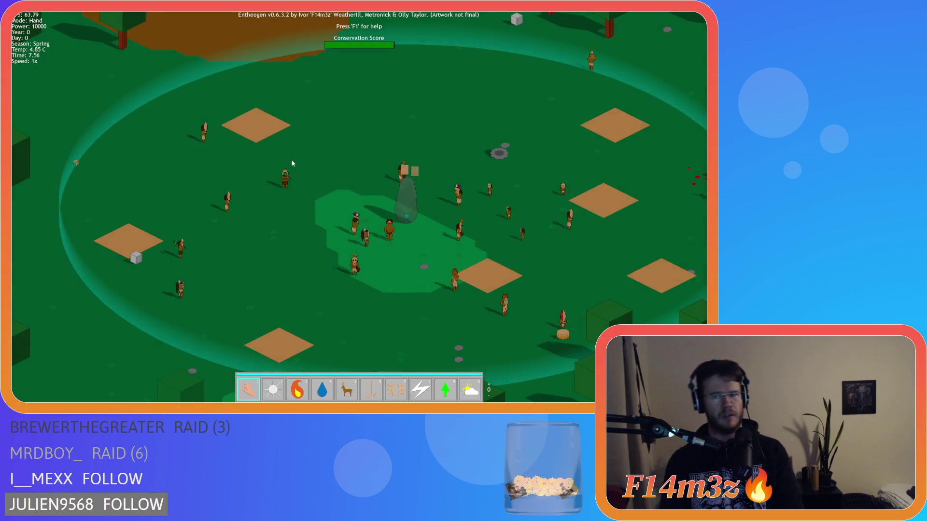
key(d)
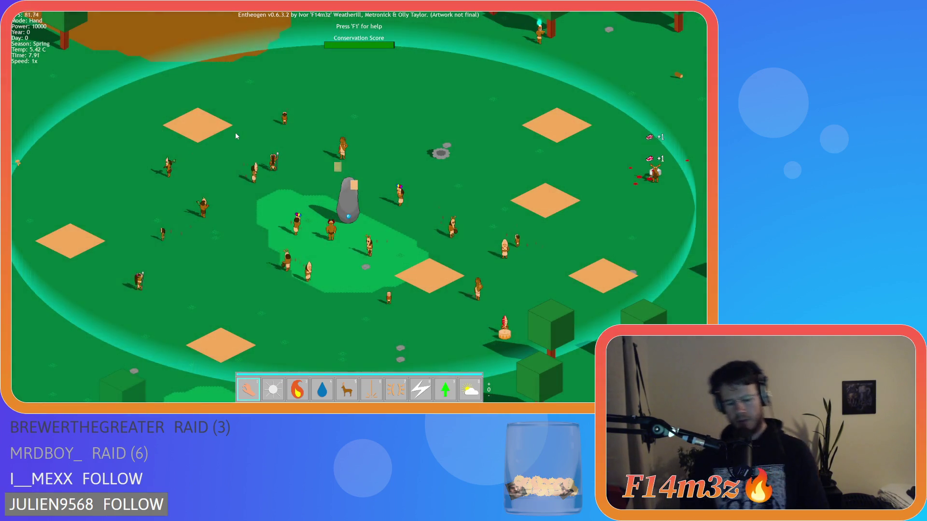
key(t)
click(187, 87)
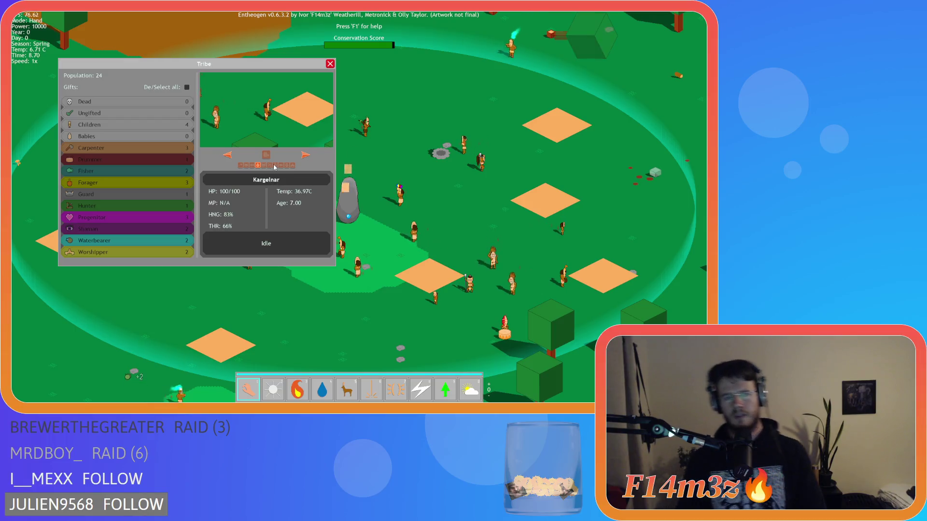
click(269, 167)
click(271, 166)
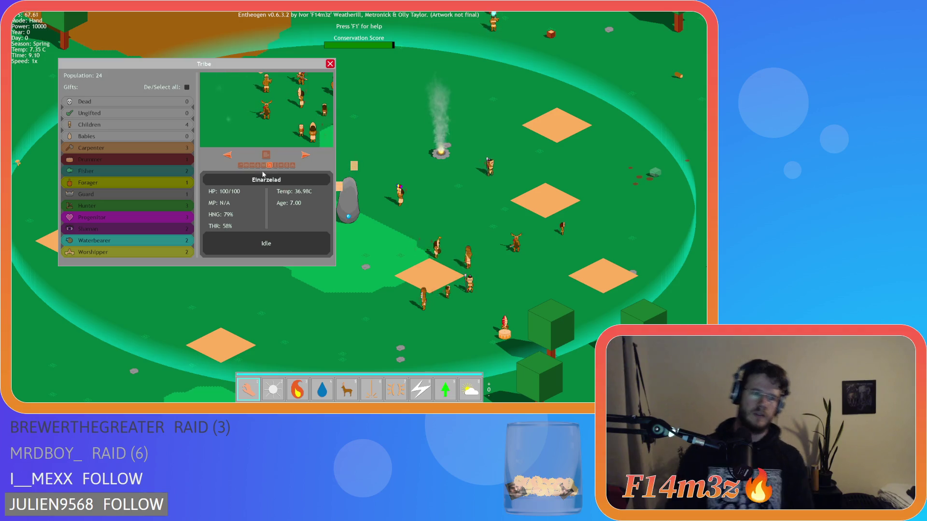
click(292, 167)
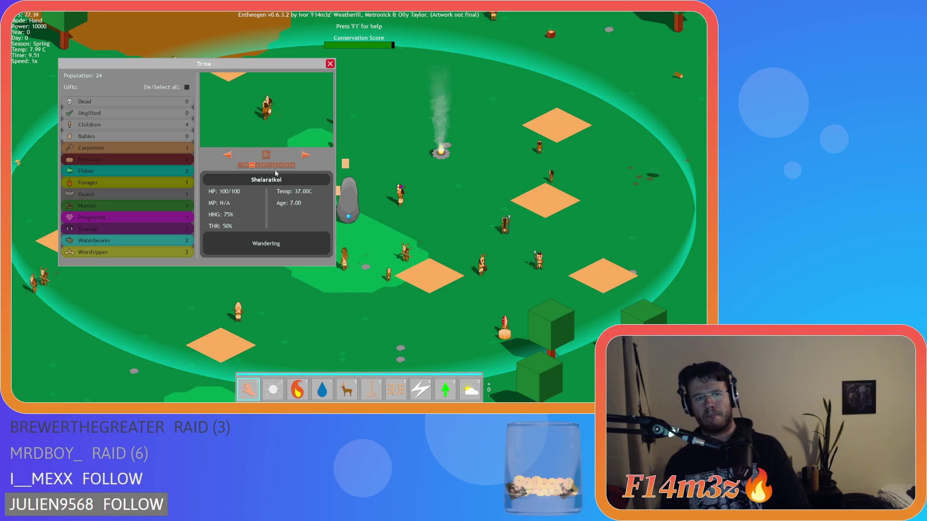
key(Escape)
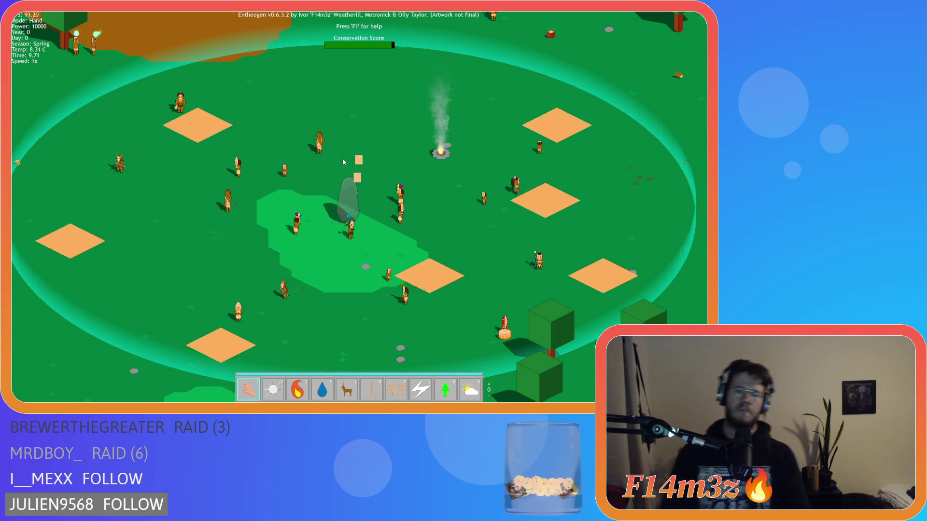
scroll(318, 156, down, 5)
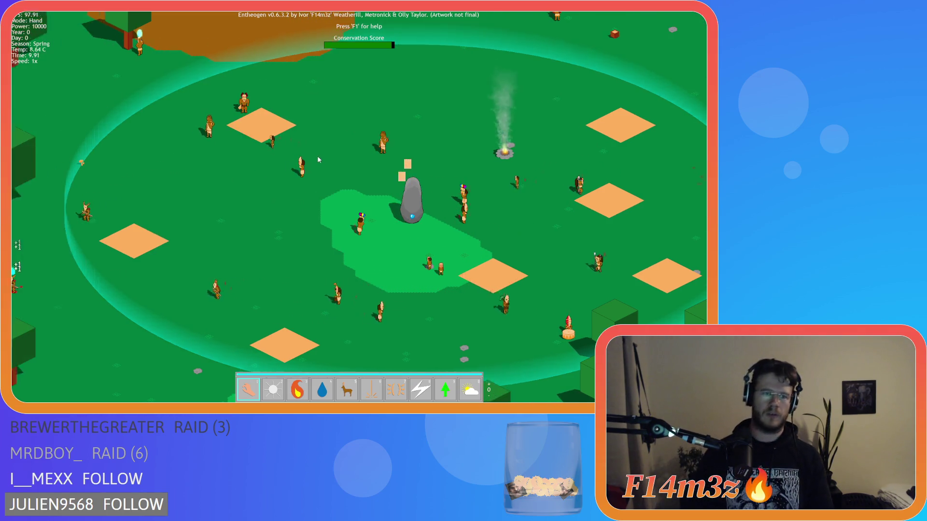
scroll(236, 235, up, 5)
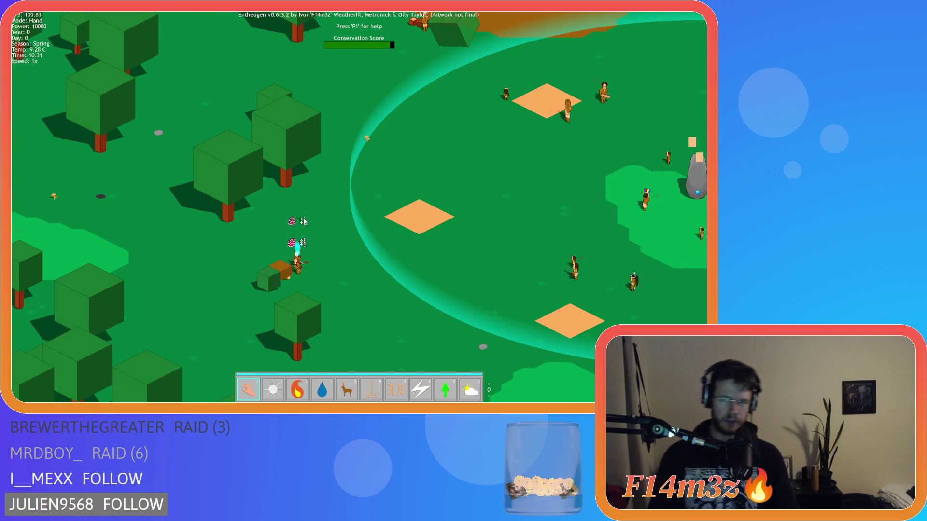
key(d)
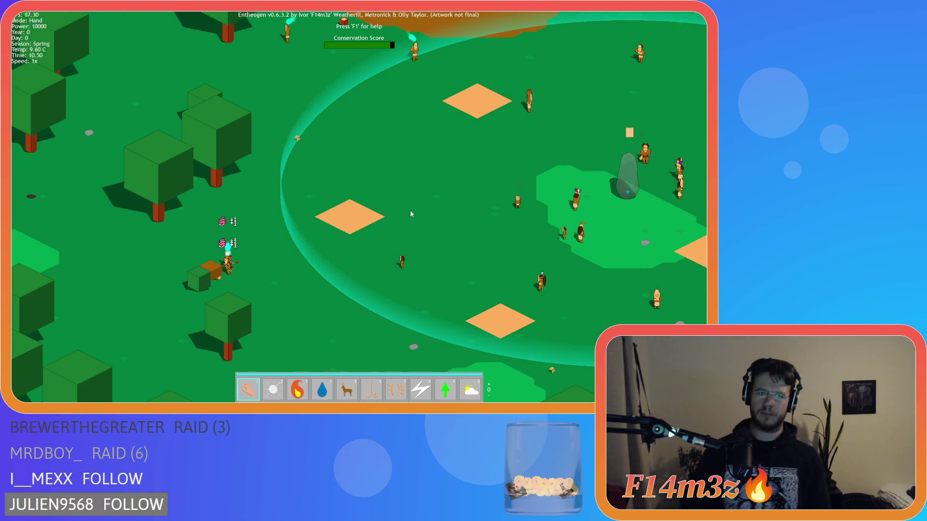
key(d)
scroll(343, 197, down, 3)
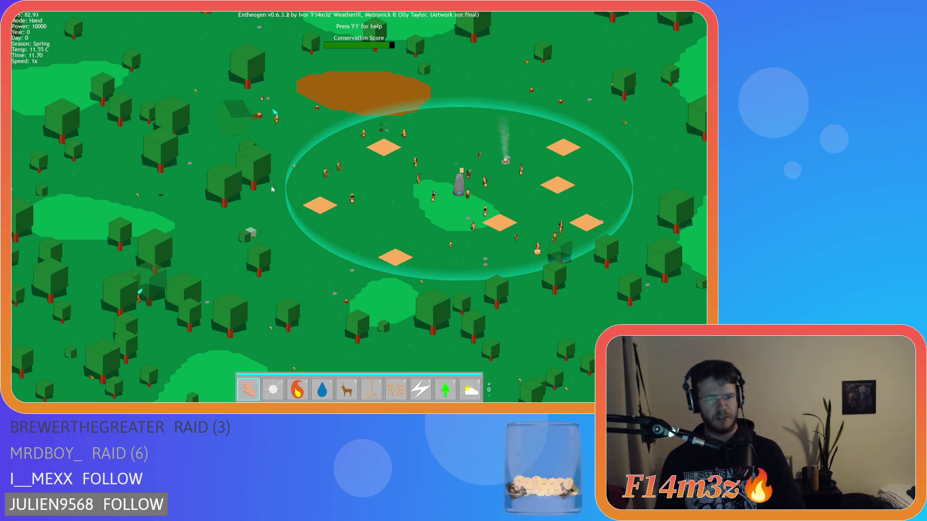
scroll(260, 189, down, 5)
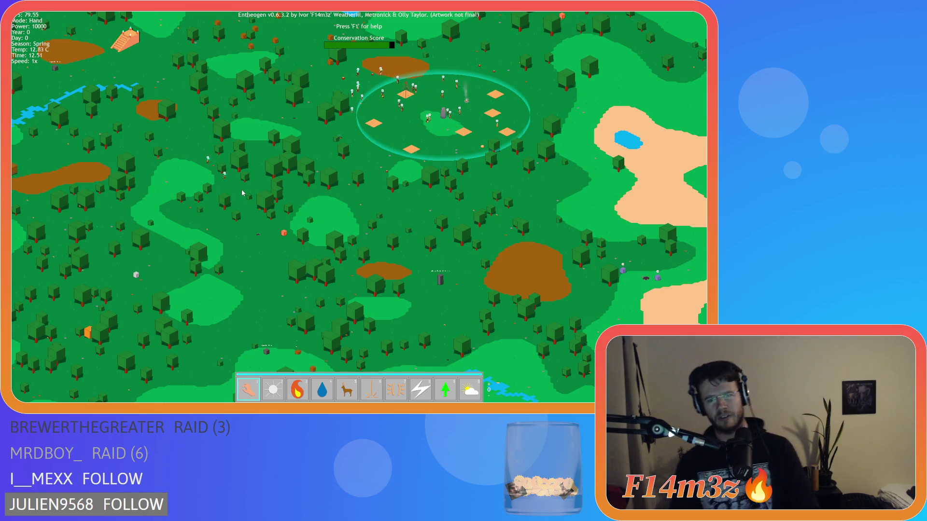
scroll(234, 189, up, 8)
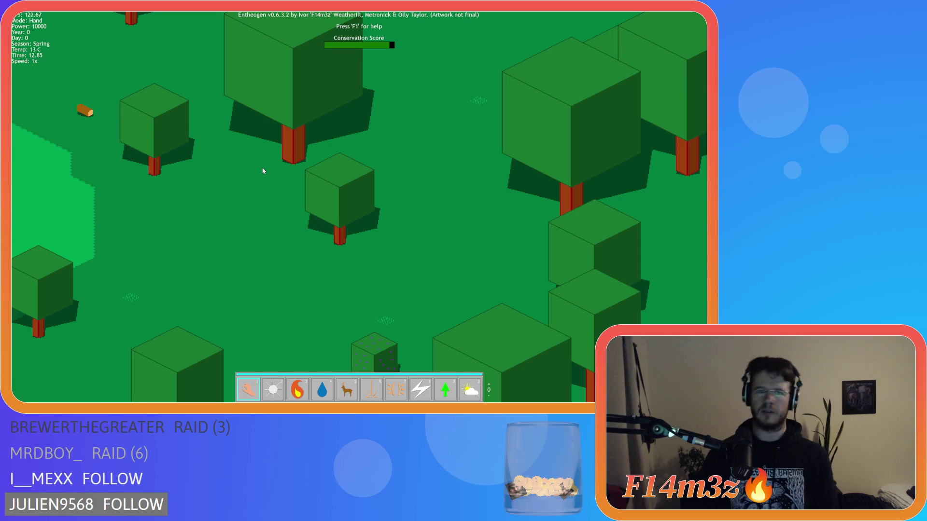
scroll(280, 172, up, 3)
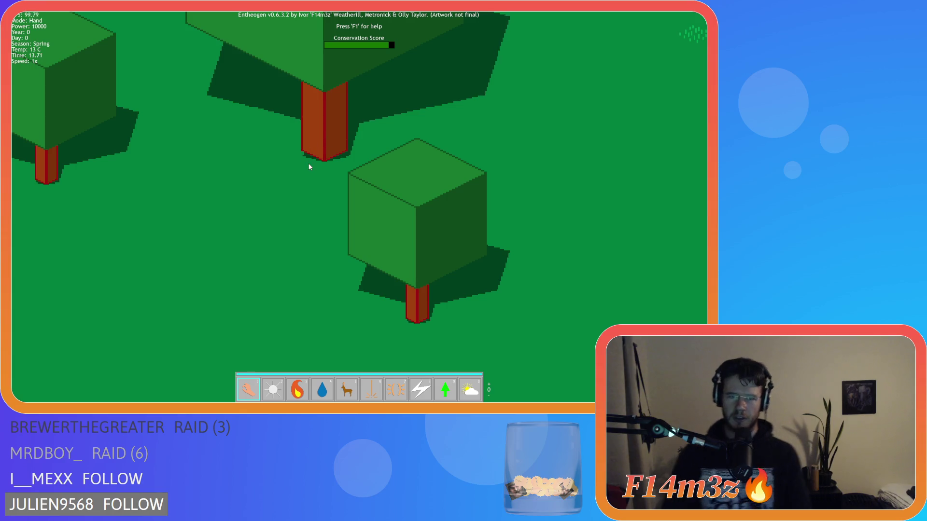
scroll(309, 167, down, 5)
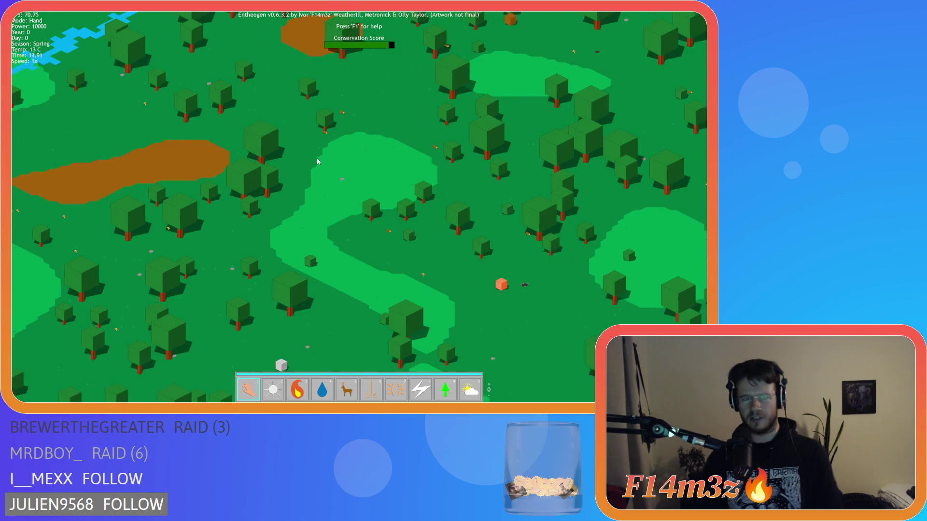
scroll(317, 161, down, 5)
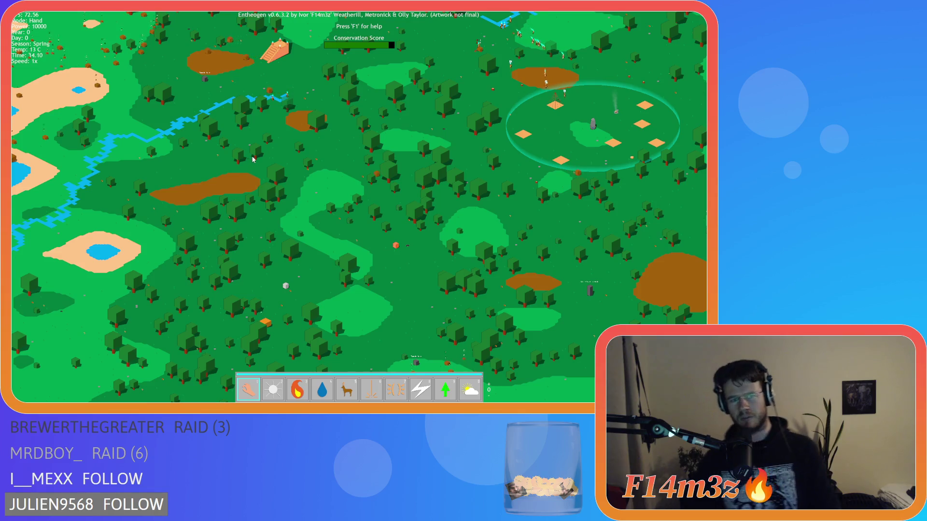
scroll(355, 167, up, 5)
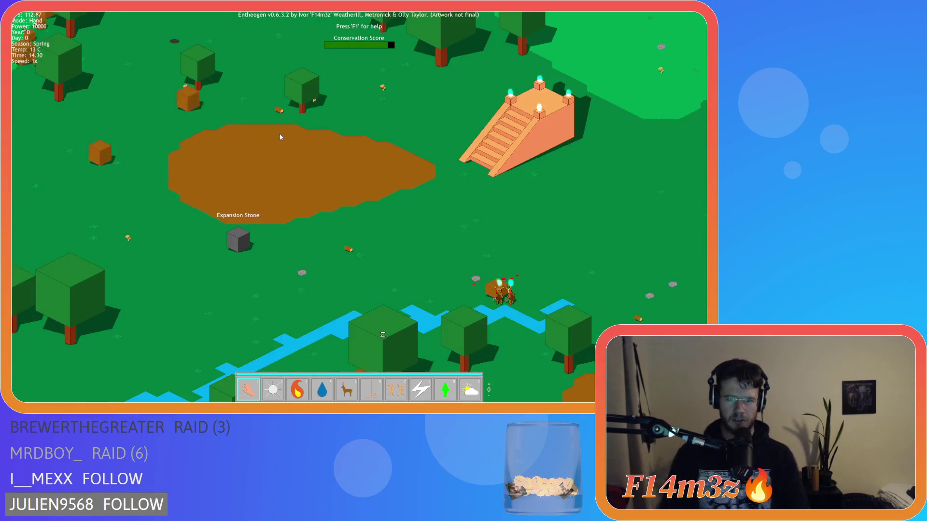
scroll(367, 188, up, 3)
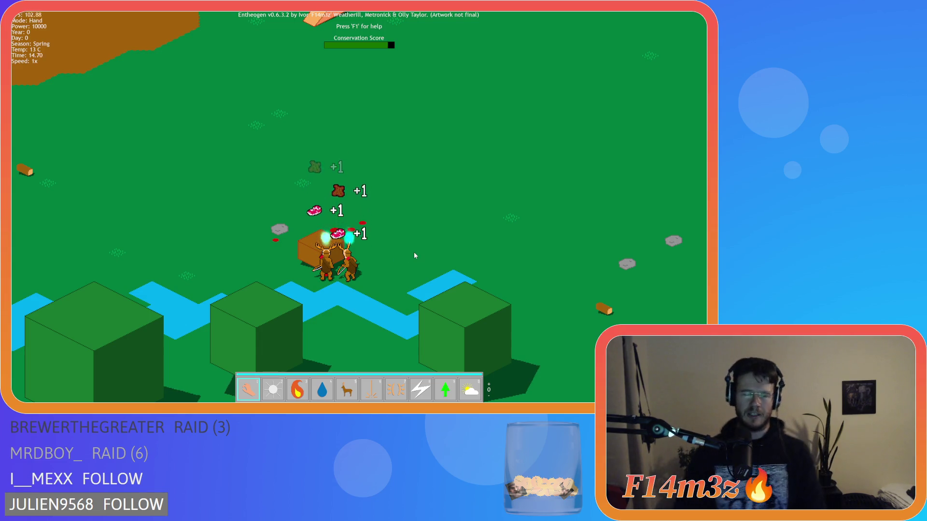
scroll(415, 256, down, 8)
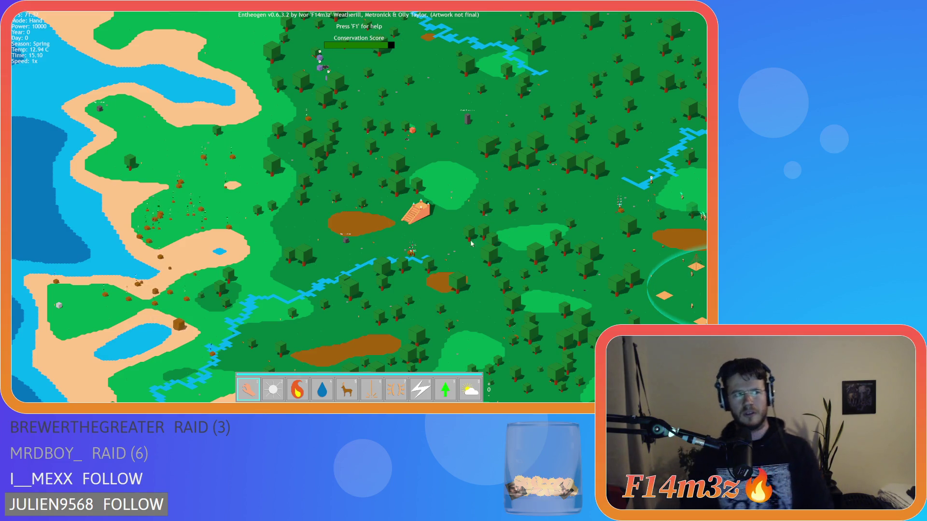
key(s)
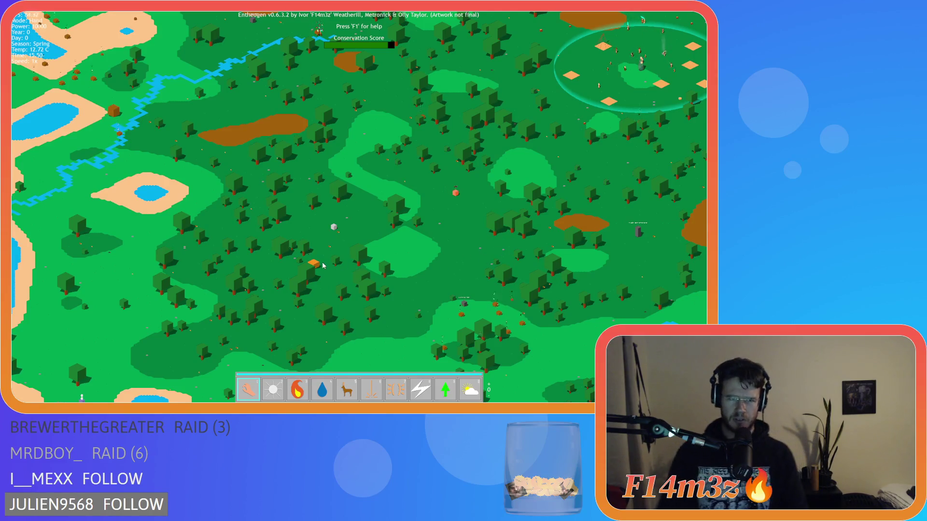
key(d)
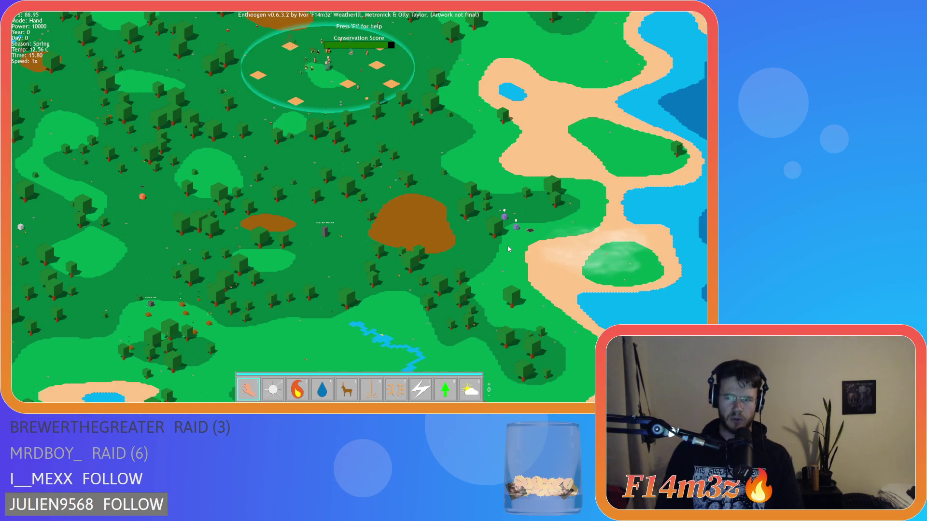
key(a)
key(a)
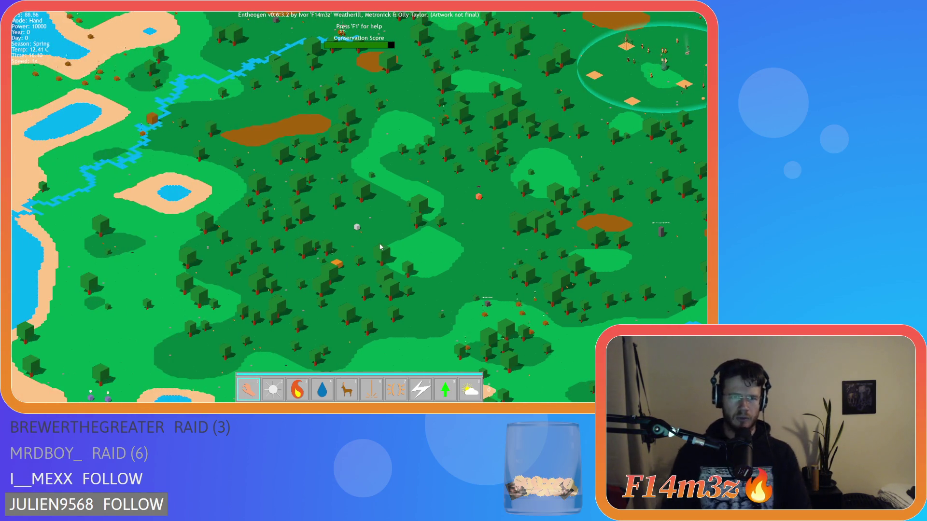
key(a)
key(s)
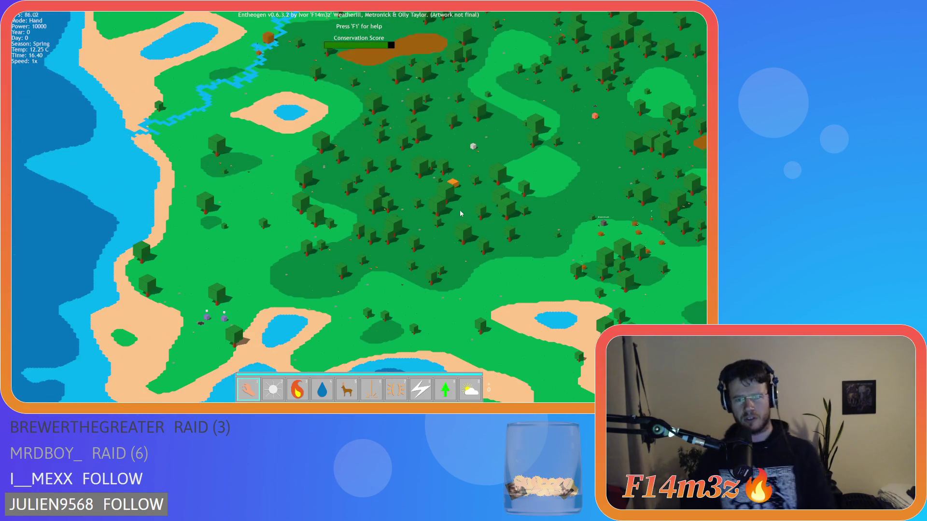
scroll(460, 213, up, 5)
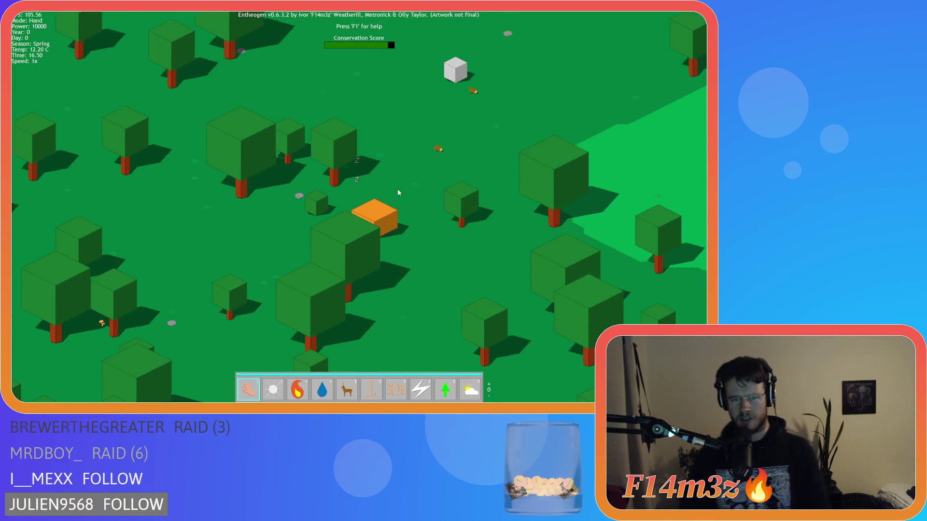
scroll(399, 213, down, 5)
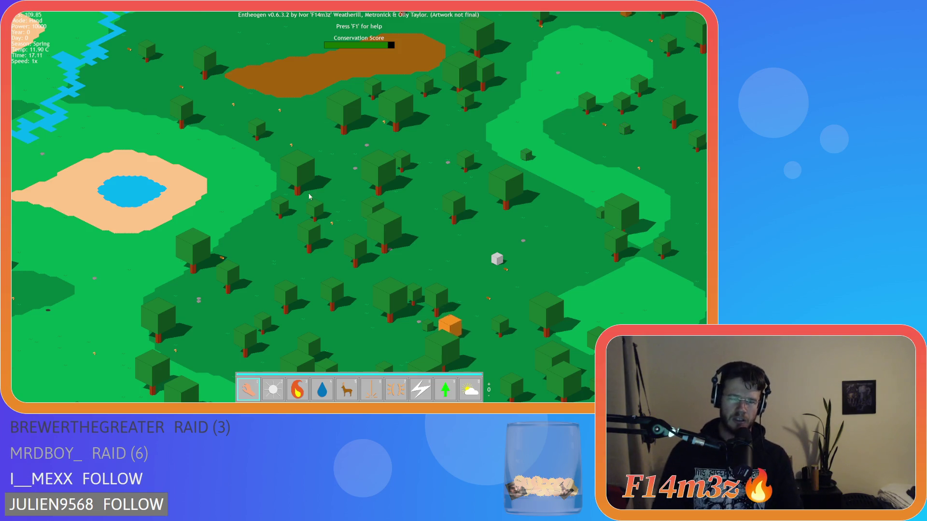
scroll(387, 195, down, 5)
key(w)
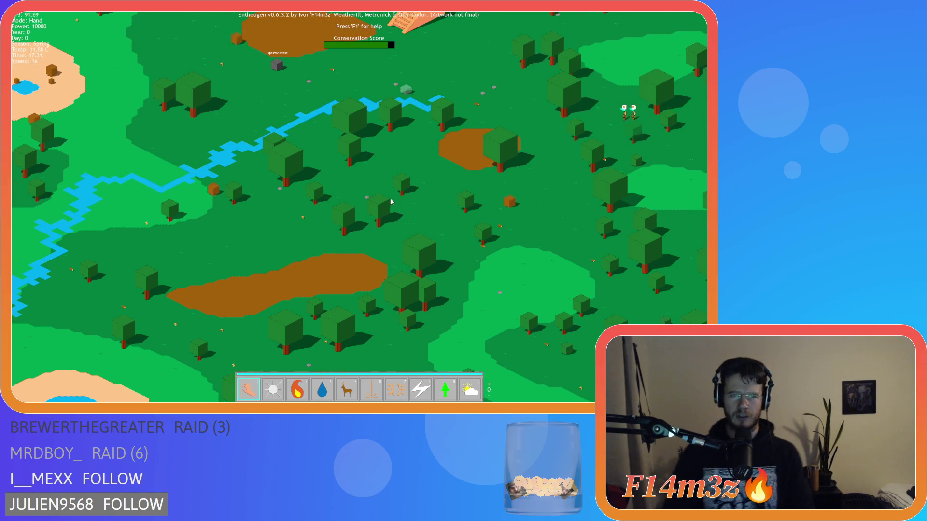
scroll(371, 200, up, 5)
key(w)
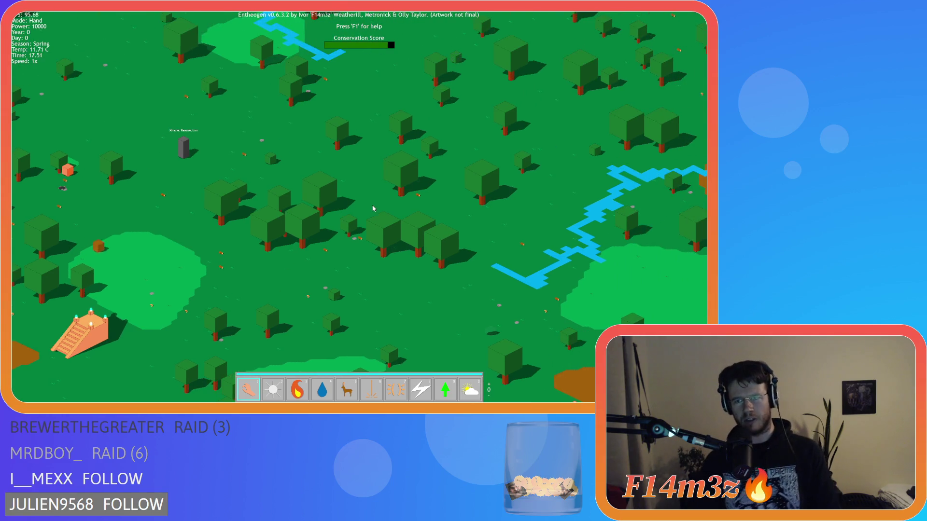
key(w)
key(w)
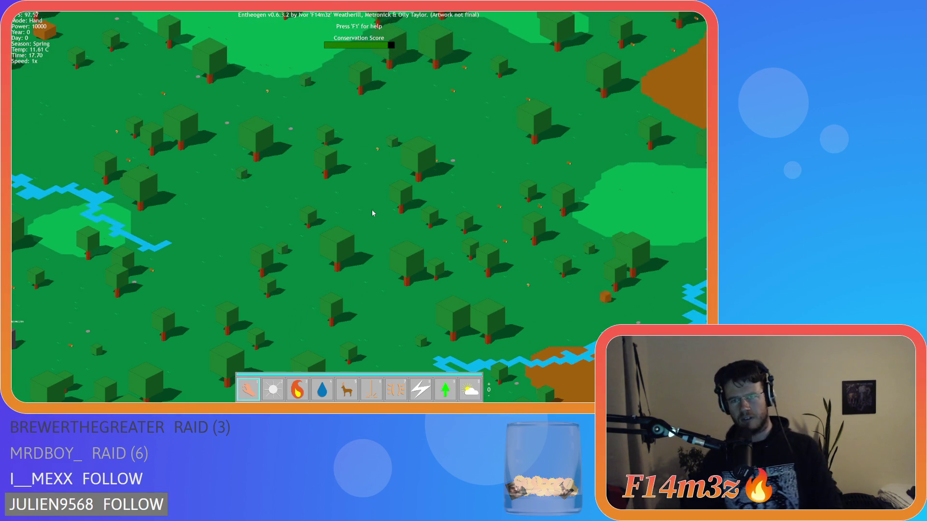
scroll(372, 213, down, 5)
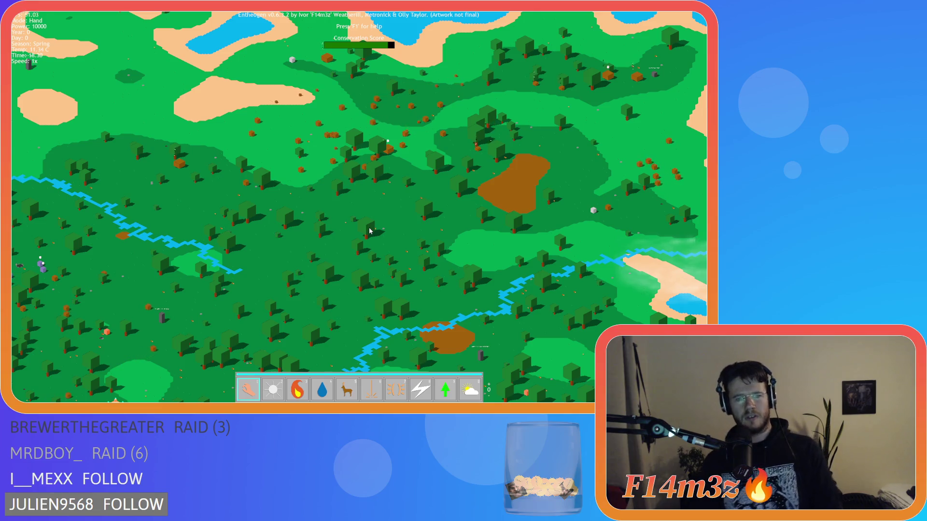
scroll(368, 227, down, 3)
scroll(369, 228, up, 8)
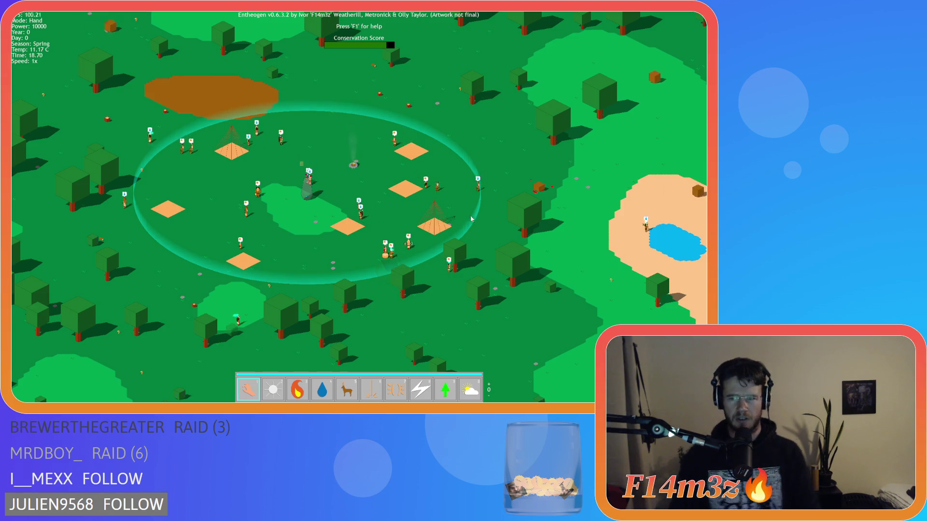
- Zoom and pan around the village ring, then toggle name and status overlays with Tab
scroll(505, 207, up, 3)
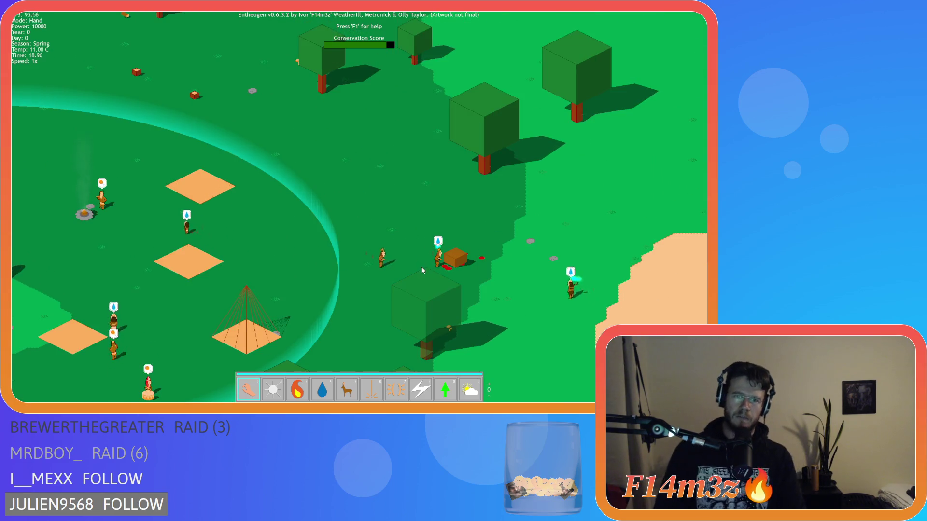
scroll(423, 268, down, 4)
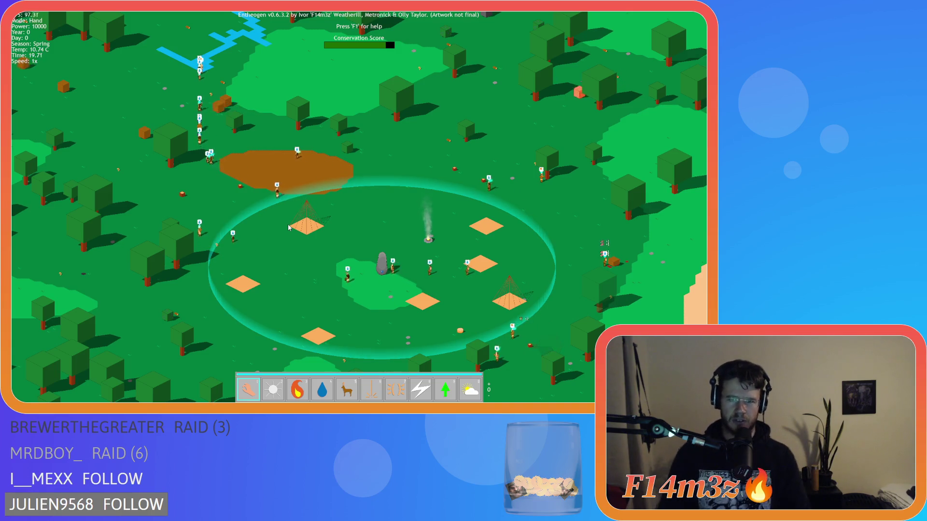
scroll(289, 227, down, 5)
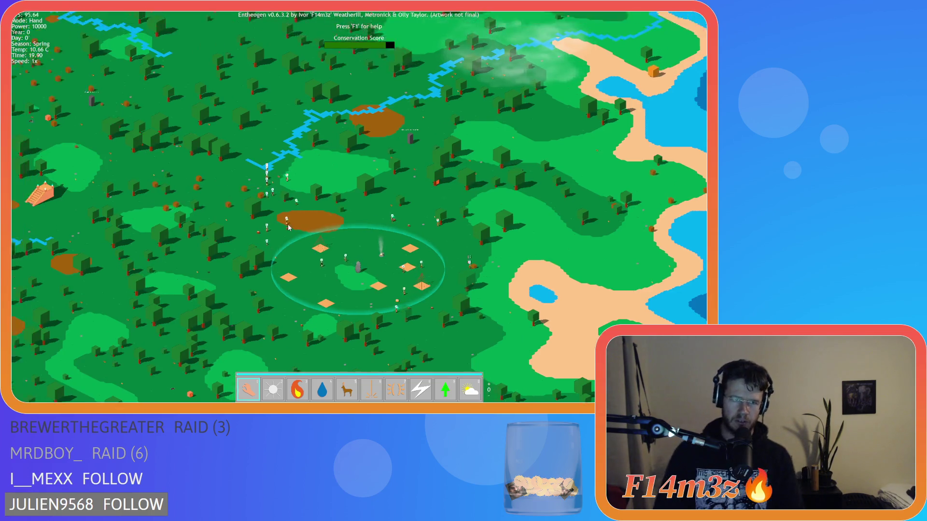
key(w)
key(a)
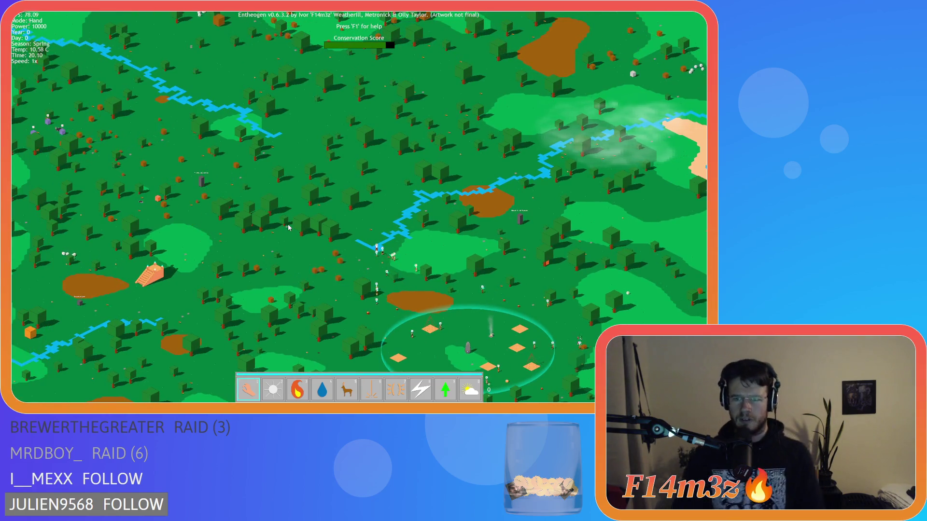
key(s)
key(d)
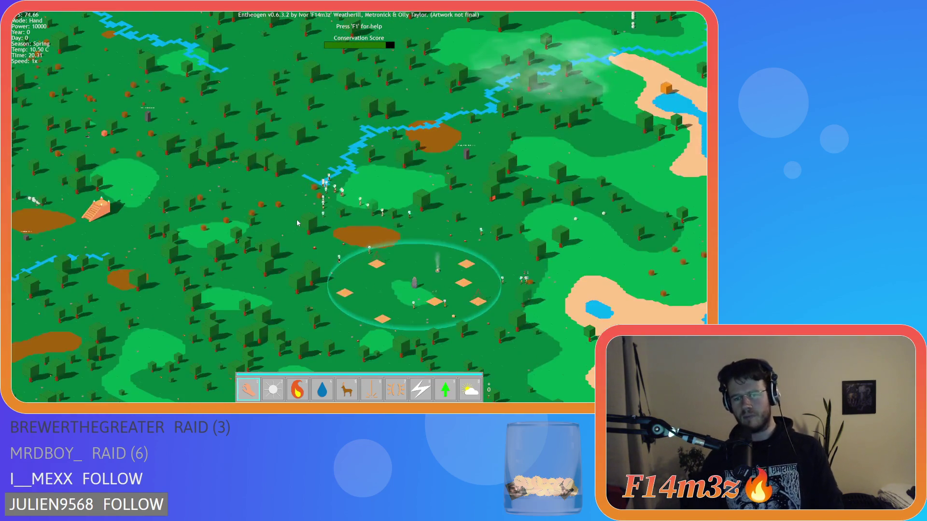
key(s)
key(d)
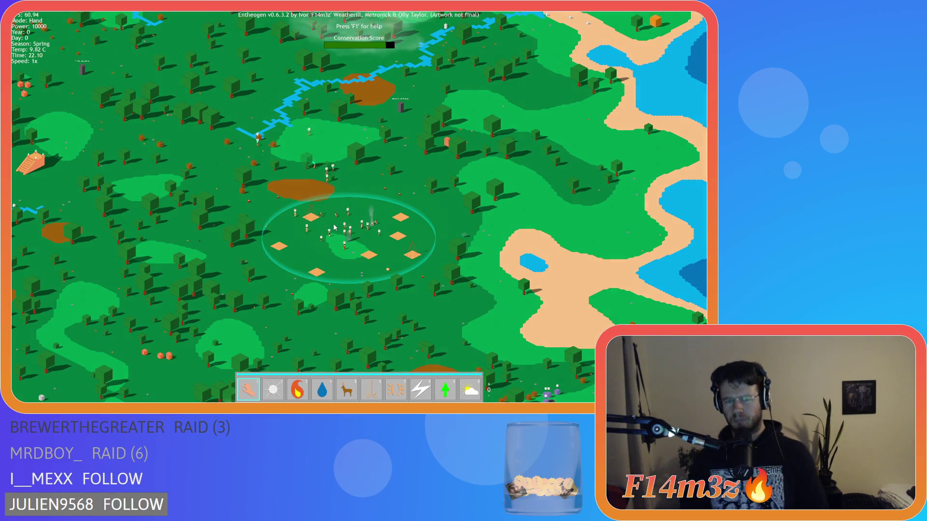
scroll(294, 235, up, 5)
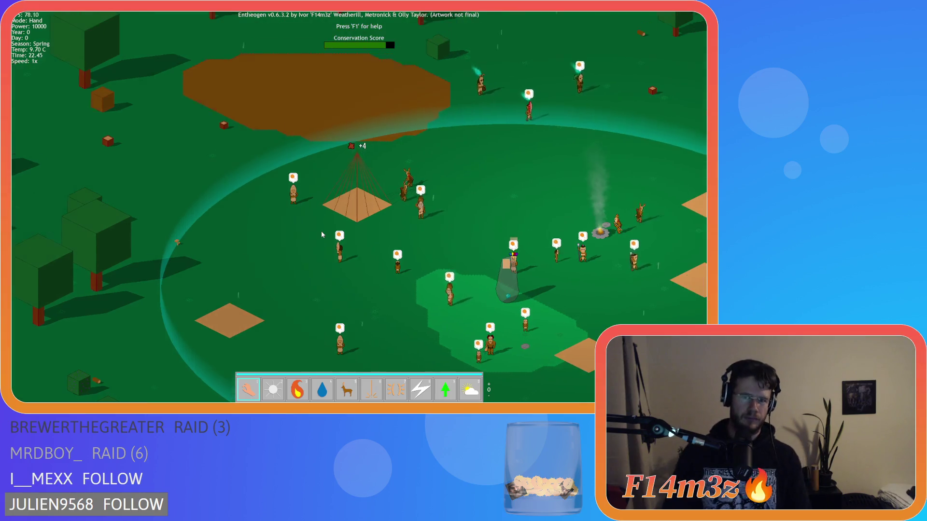
key(Tab)
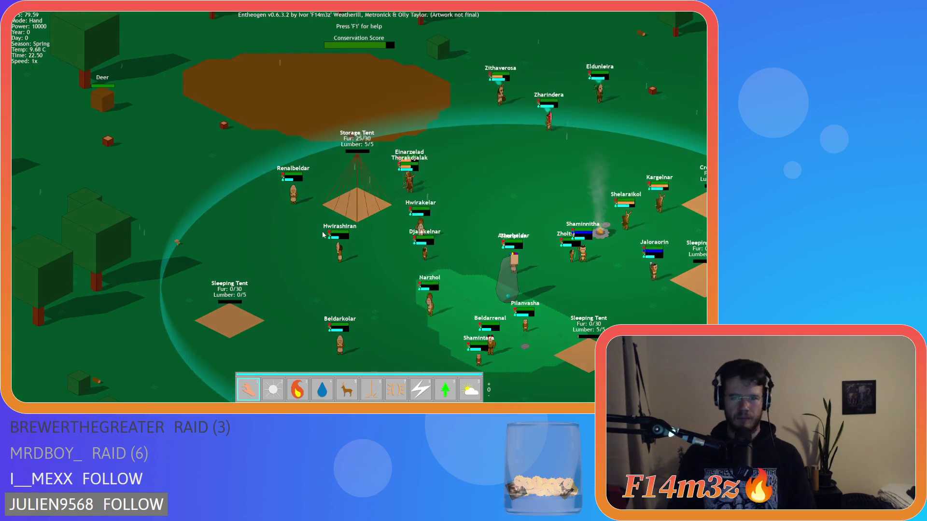
- Zoom out slightly and let the village run into nightfall
scroll(334, 234, down, 3)
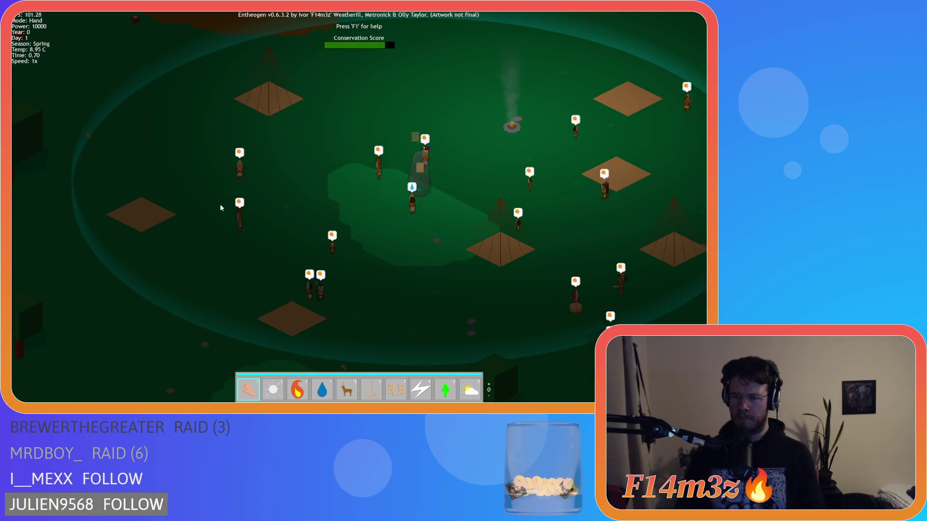
- Zoom out and back in on the village, then open the Tribe overview with T
scroll(244, 211, down, 5)
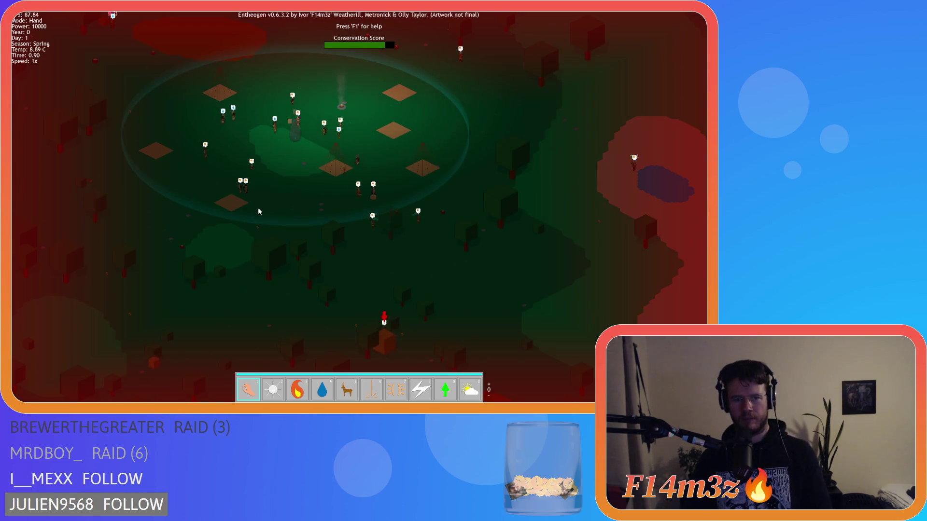
scroll(259, 211, up, 5)
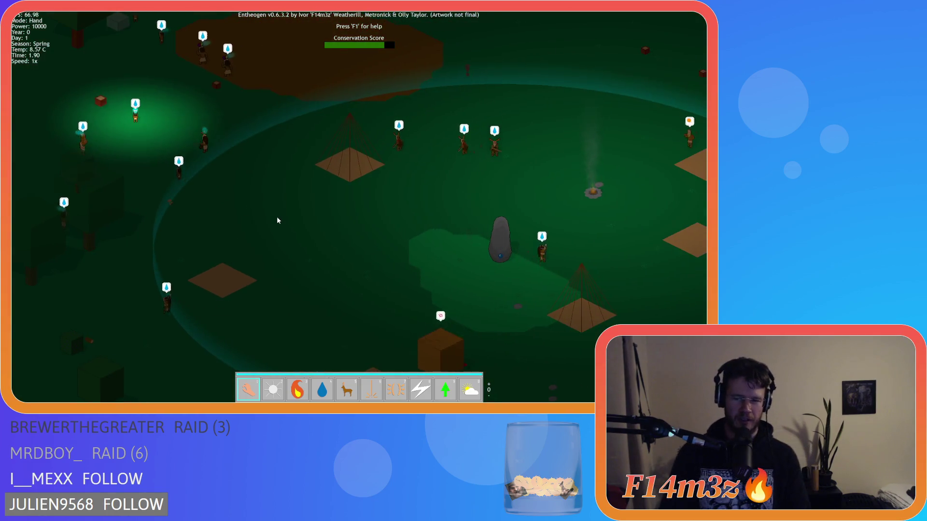
key(t)
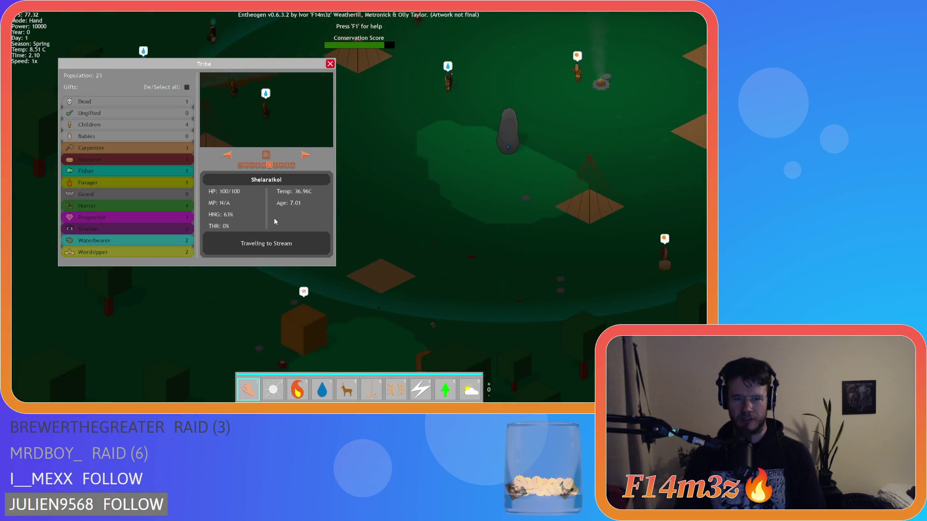
key(t)
key(s)
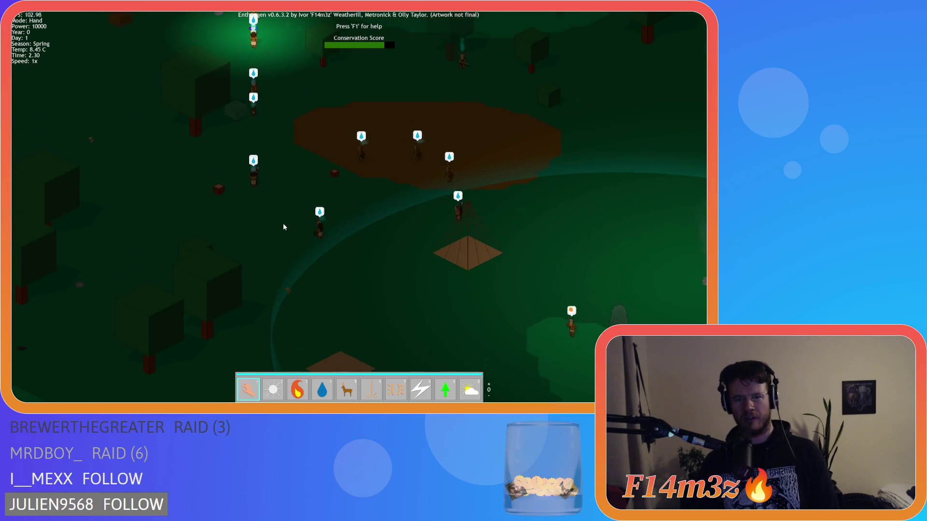
key(s)
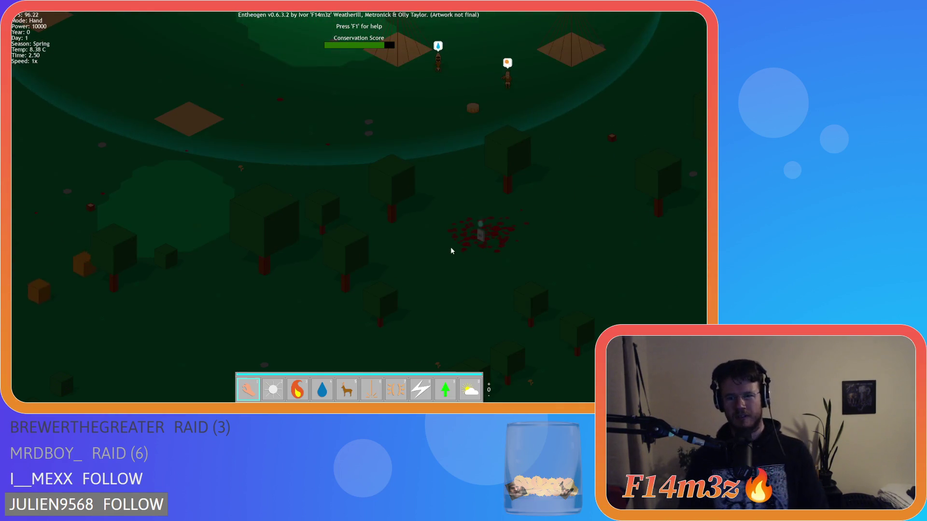
key(w)
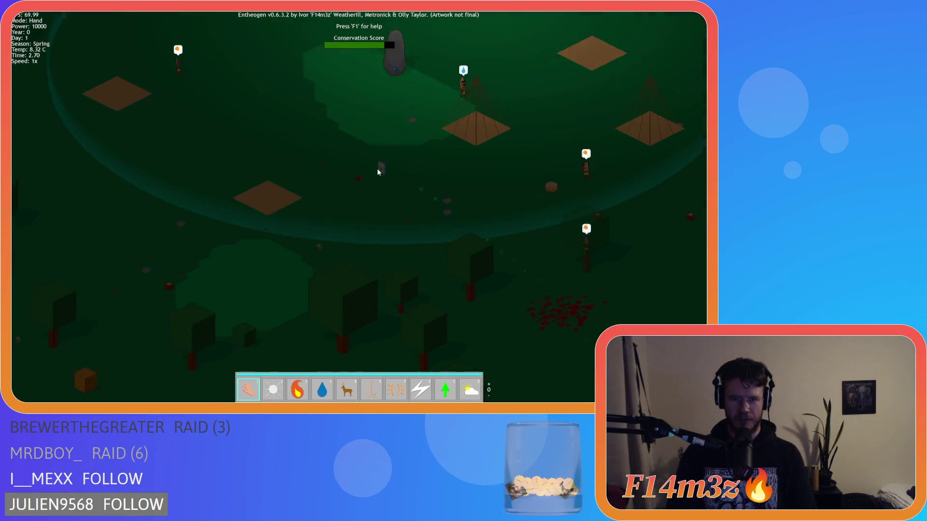
key(s)
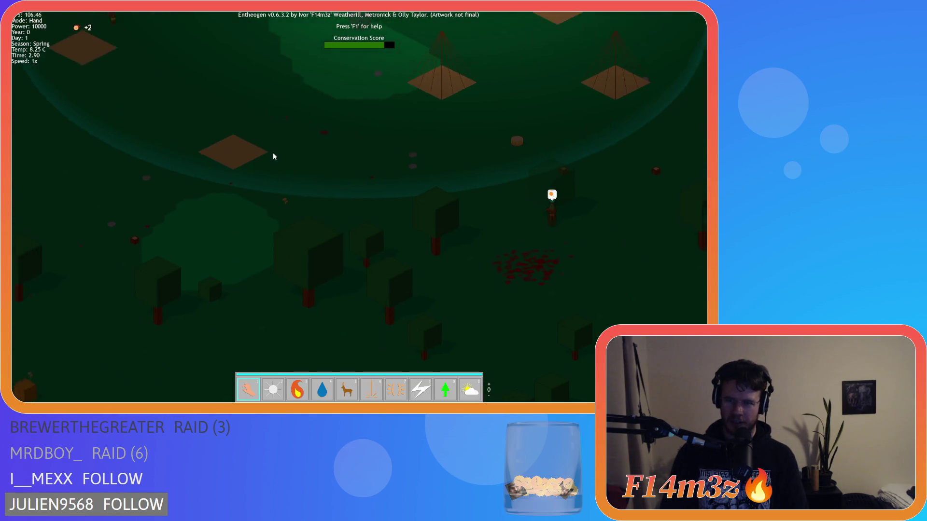
key(w)
key(s)
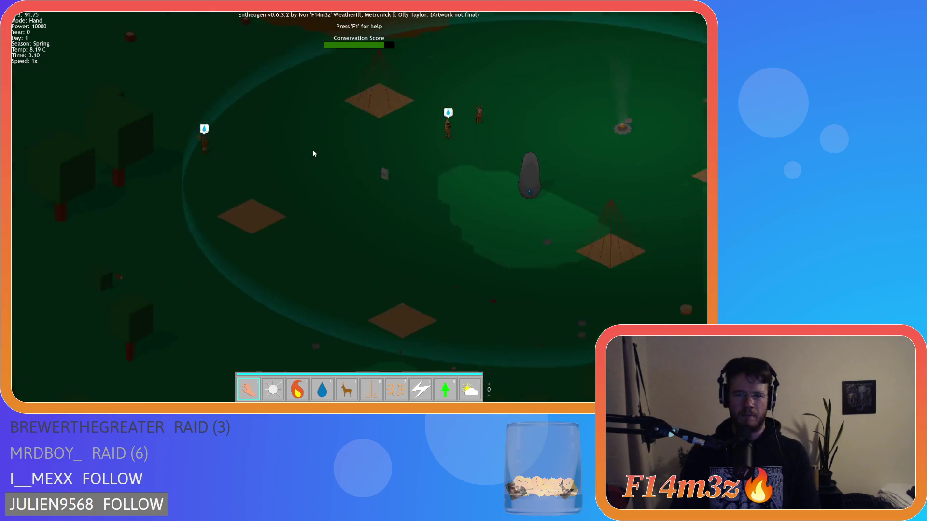
key(w)
key(w)
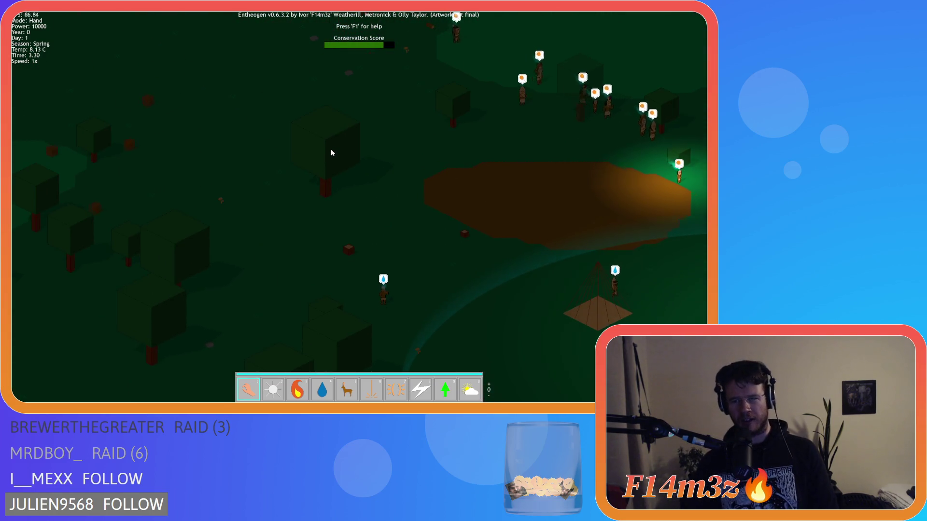
key(s)
key(w)
key(a)
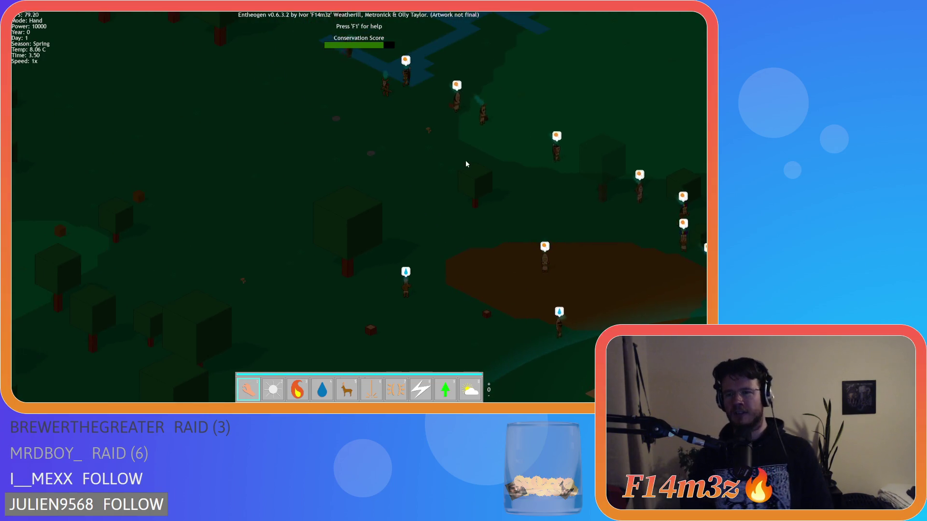
key(s)
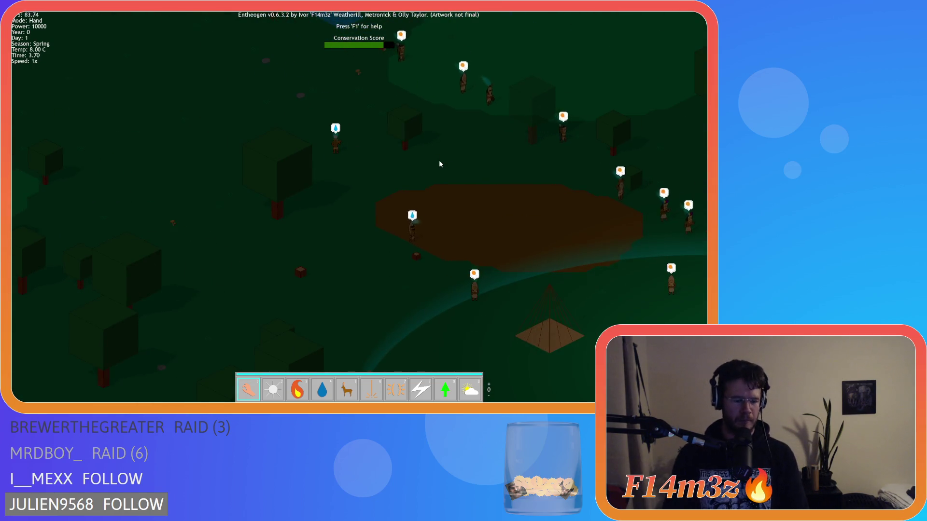
key(t)
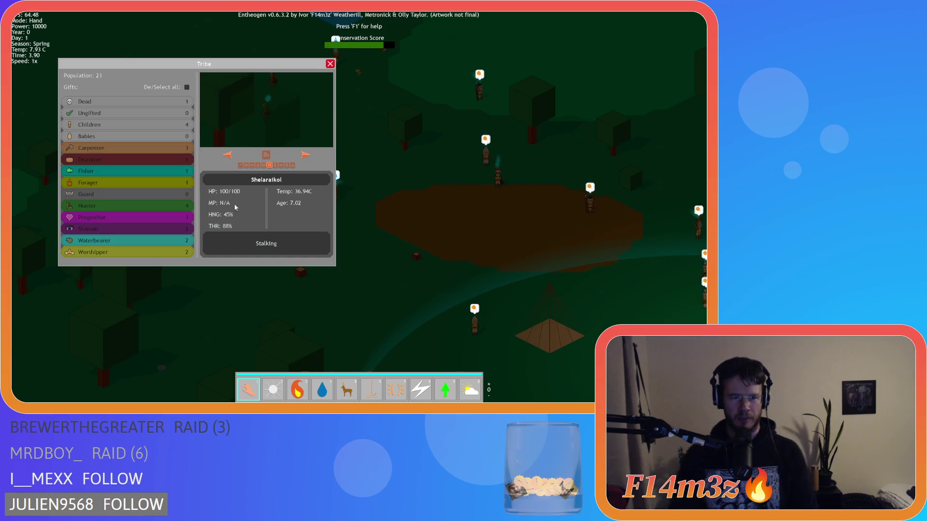
key(t)
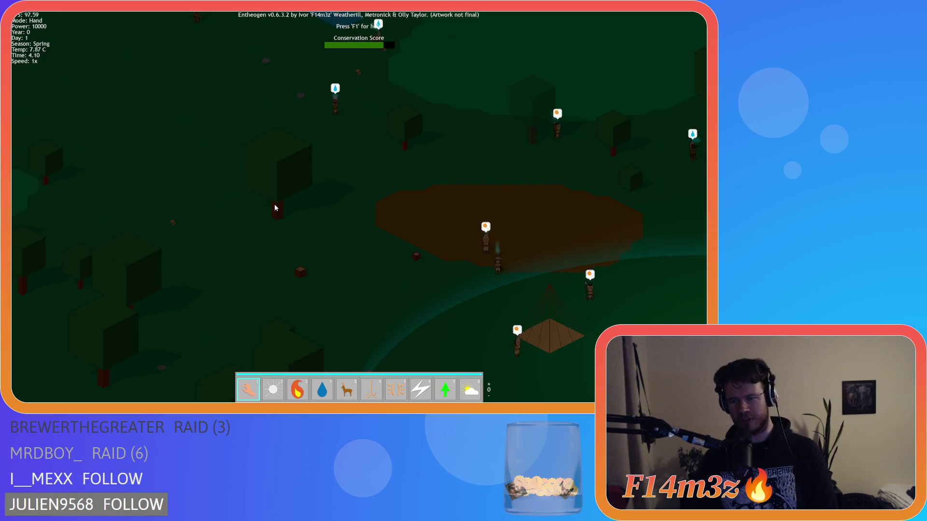
key(s)
key(d)
key(s)
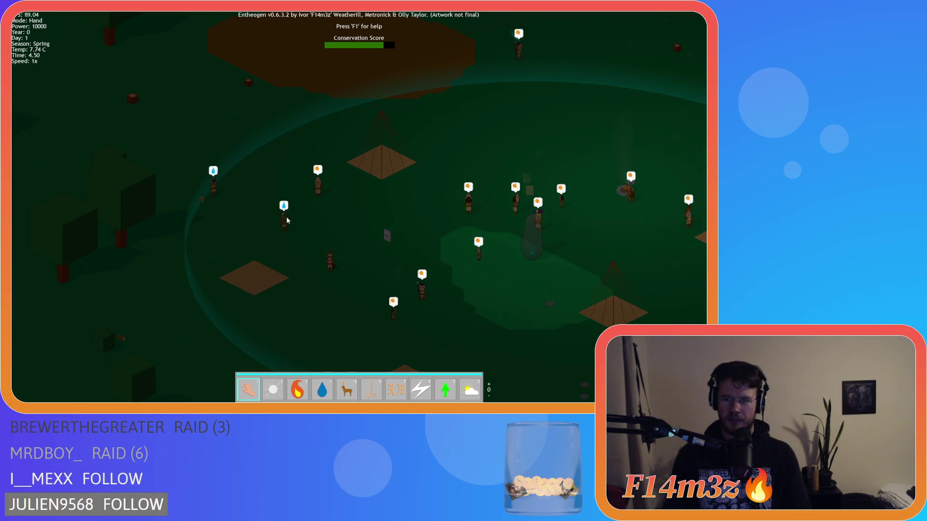
scroll(291, 222, down, 5)
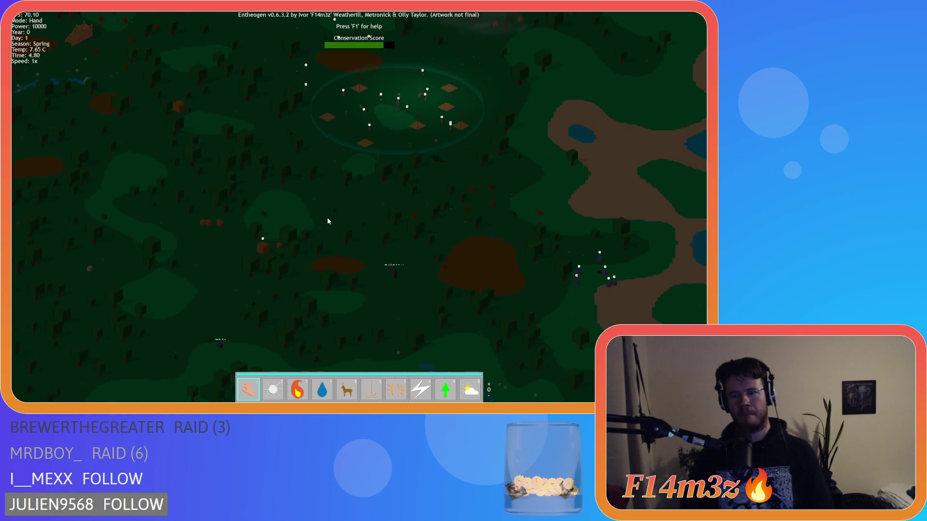
key(w)
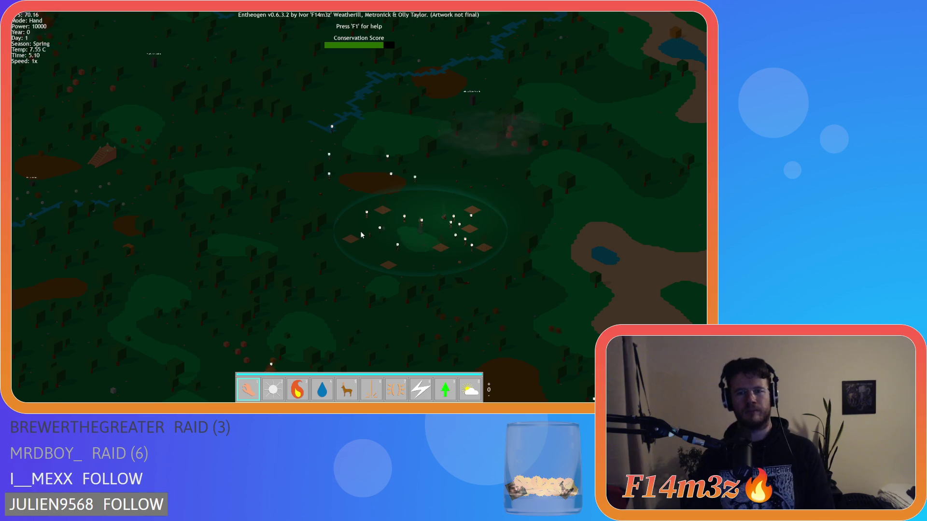
scroll(364, 229, up, 5)
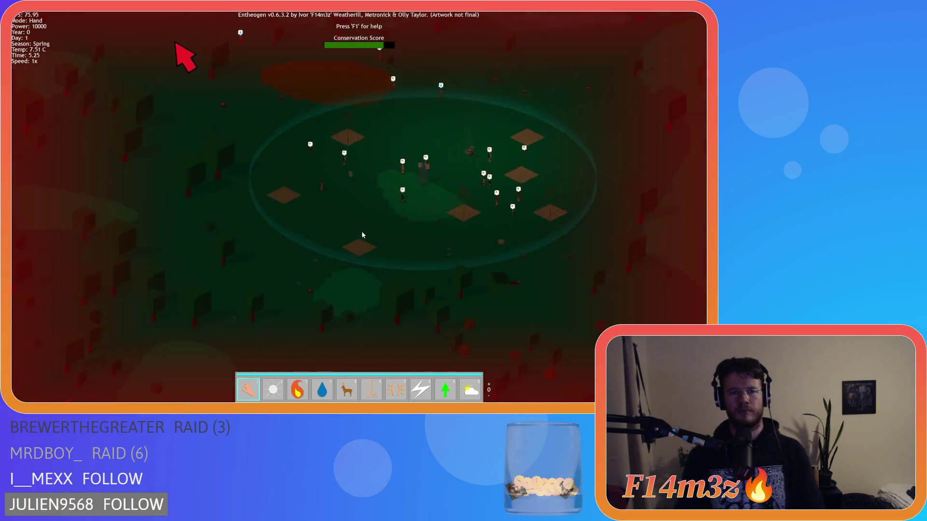
scroll(361, 235, down, 5)
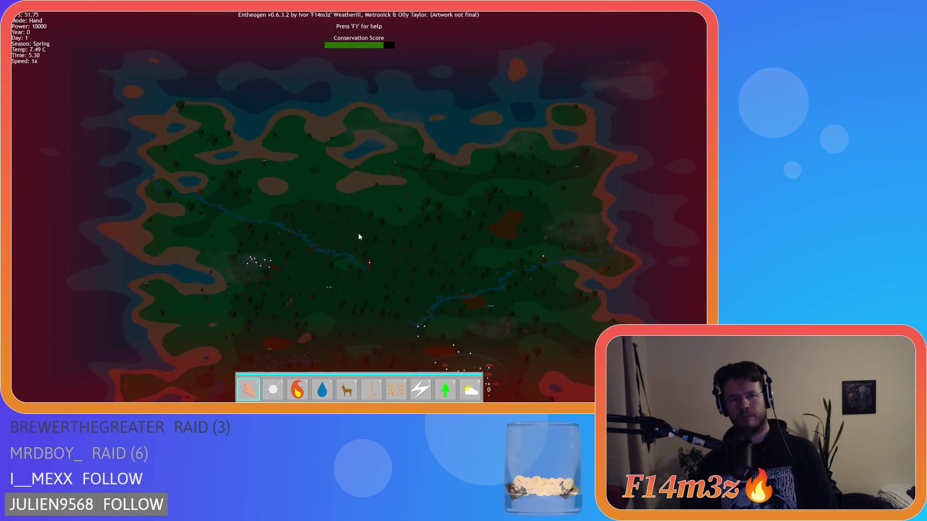
scroll(347, 268, up, 5)
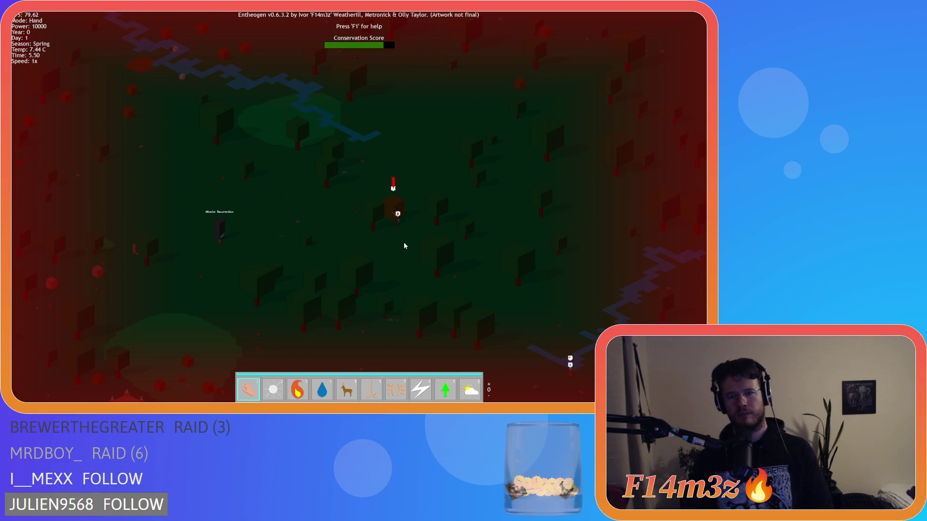
scroll(425, 261, down, 3)
scroll(458, 294, up, 2)
scroll(454, 309, down, 3)
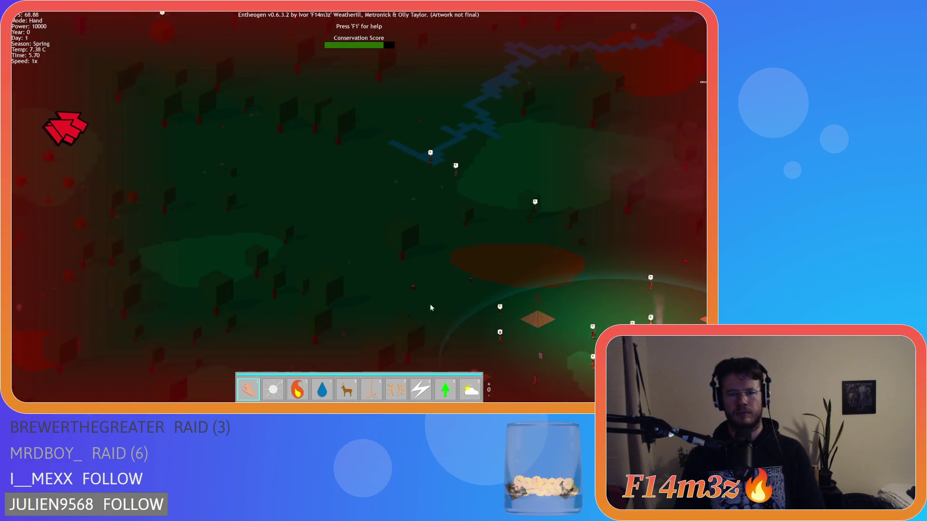
scroll(244, 198, up, 3)
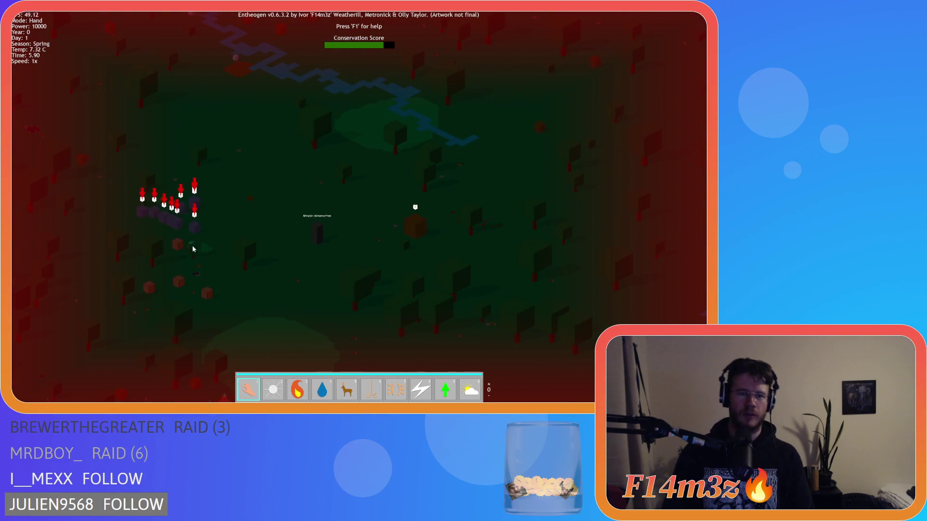
scroll(359, 276, down, 3)
scroll(442, 302, up, 3)
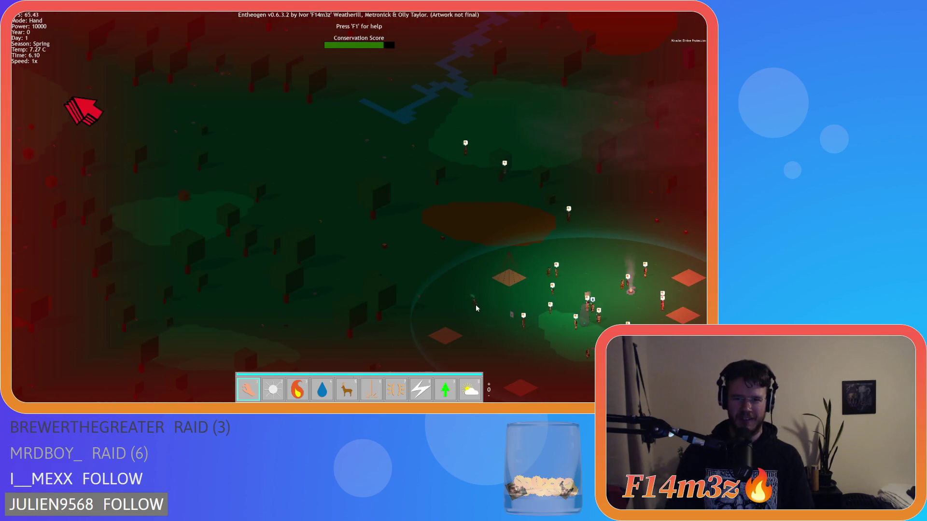
scroll(442, 303, down, 3)
scroll(405, 213, up, 3)
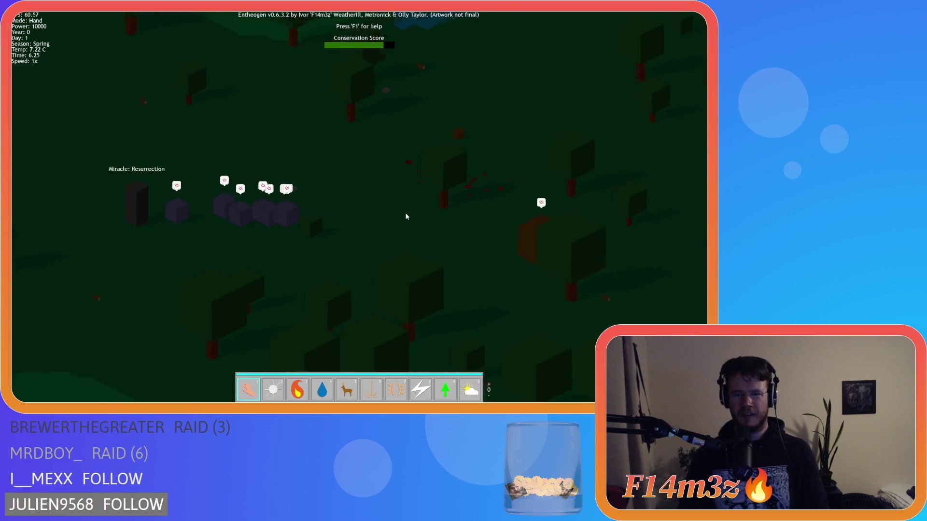
key(d)
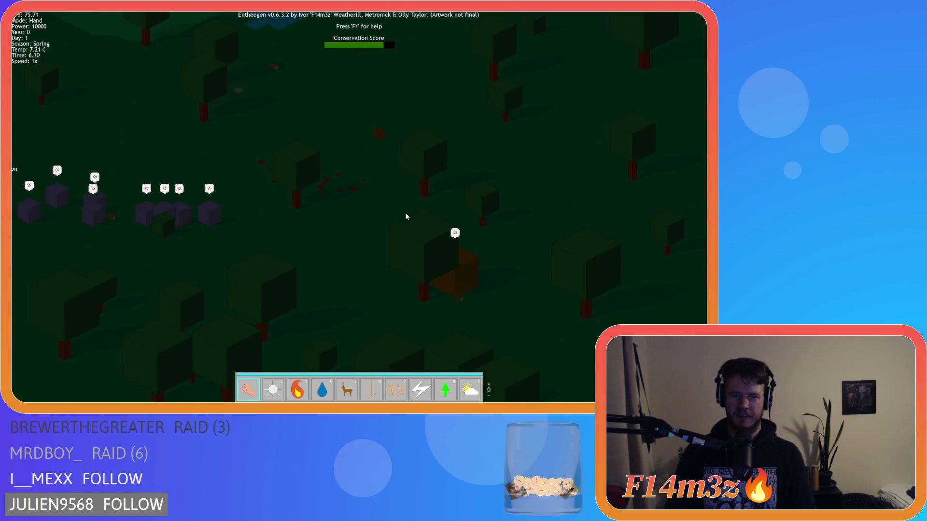
key(s)
scroll(418, 226, down, 3)
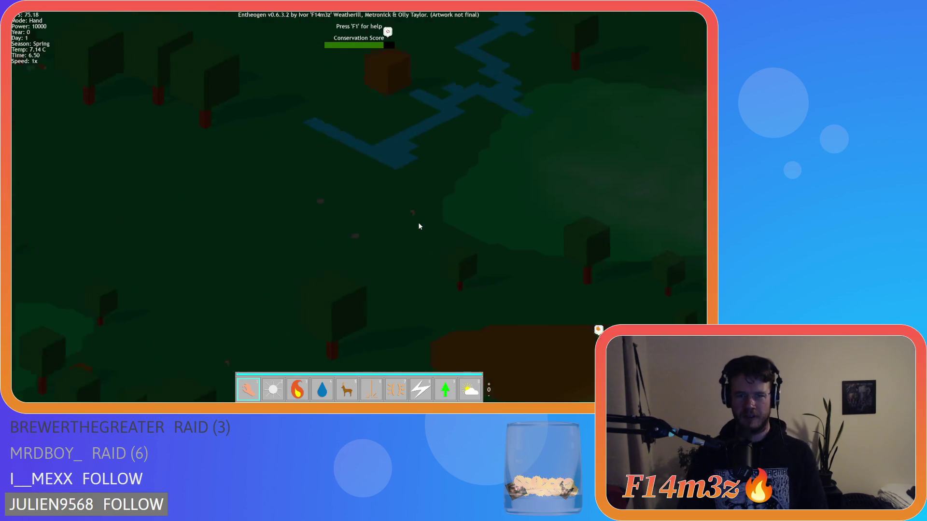
key(s)
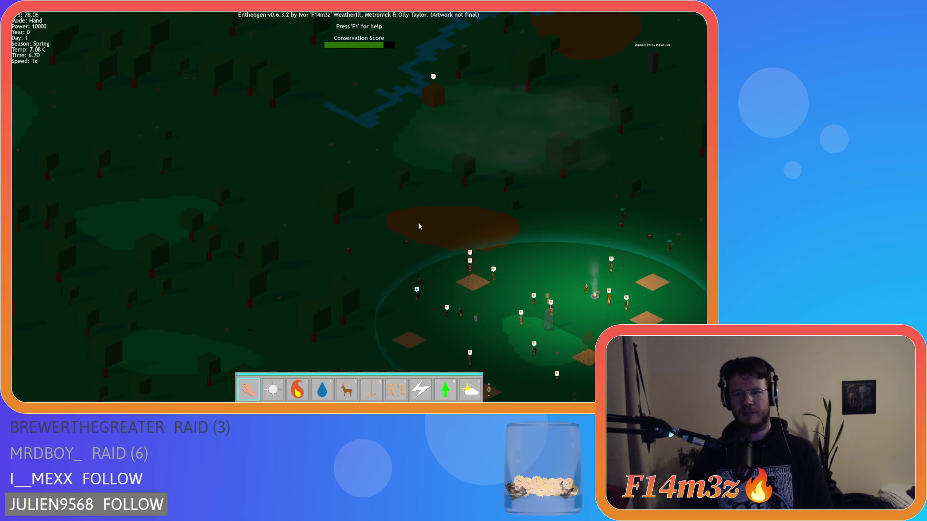
scroll(419, 226, down, 5)
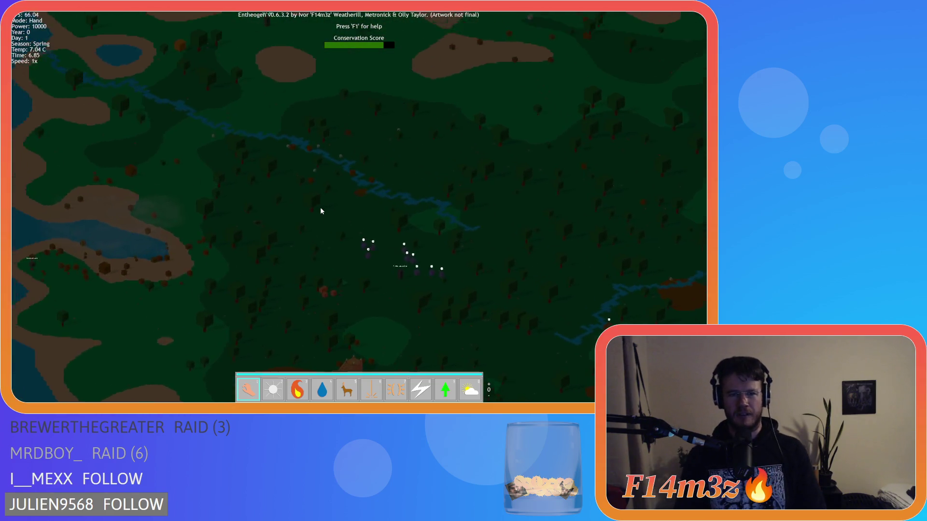
scroll(321, 211, up, 5)
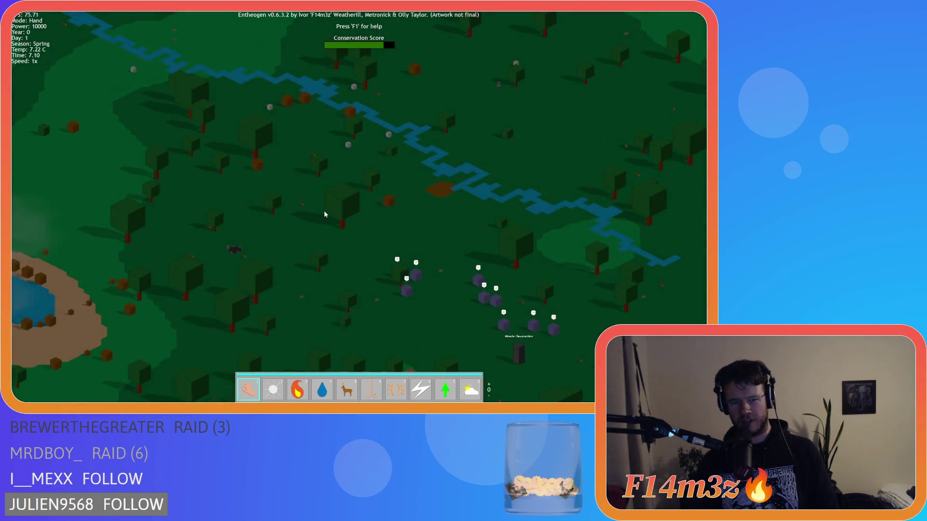
- Zoom and pan north to inspect the forested river area above the village
scroll(323, 210, down, 4)
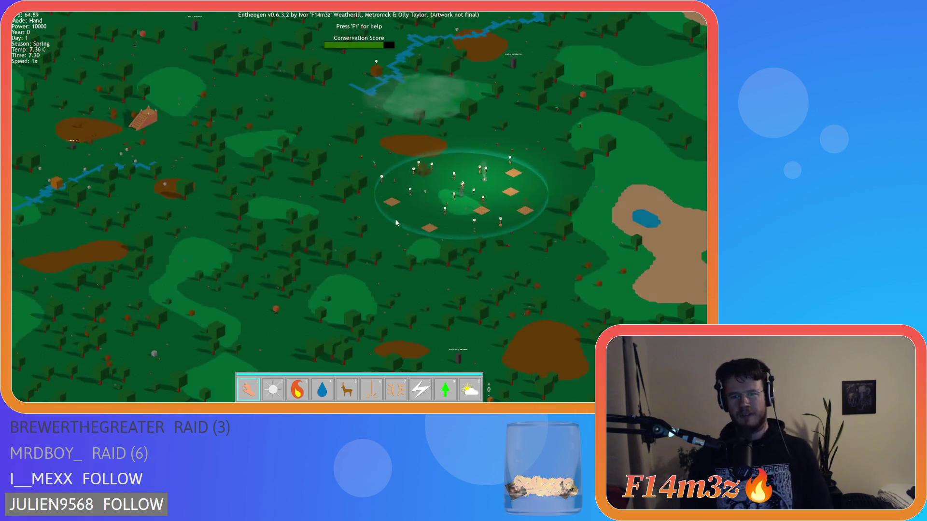
scroll(395, 218, up, 5)
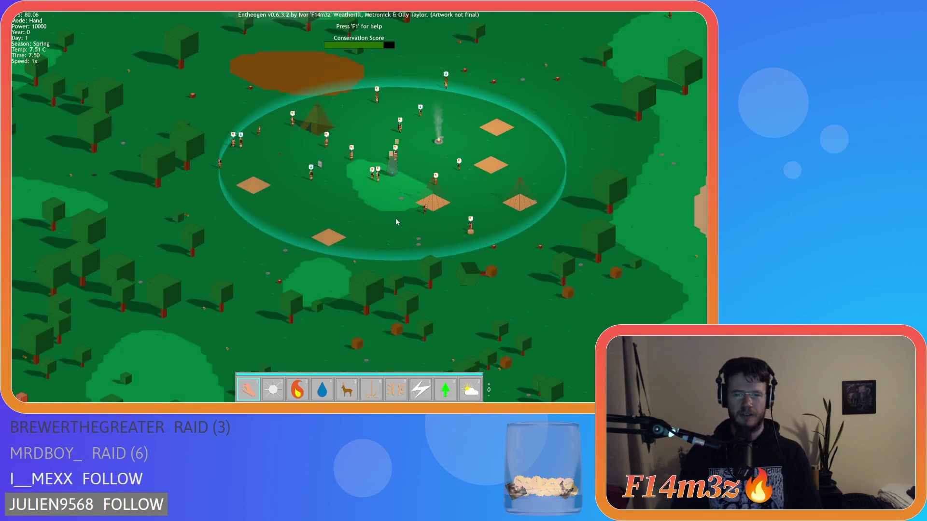
scroll(352, 206, up, 3)
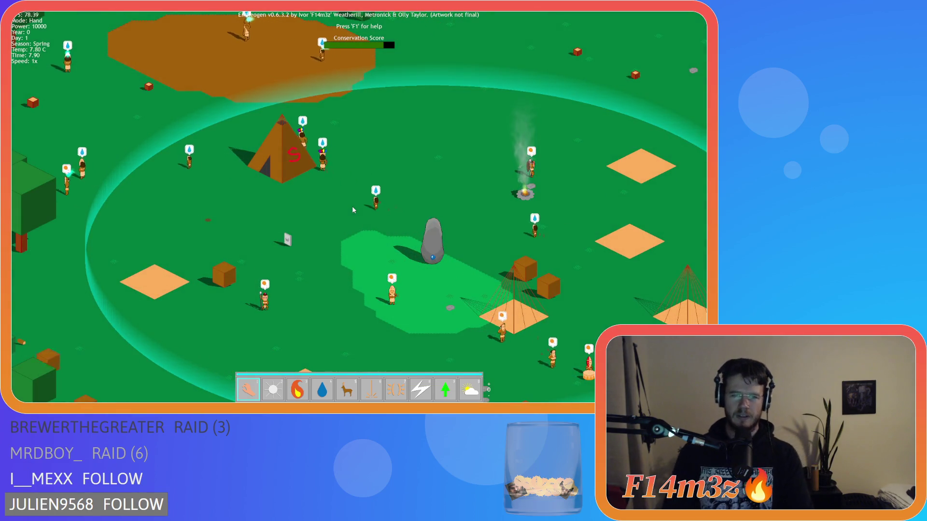
scroll(351, 210, down, 5)
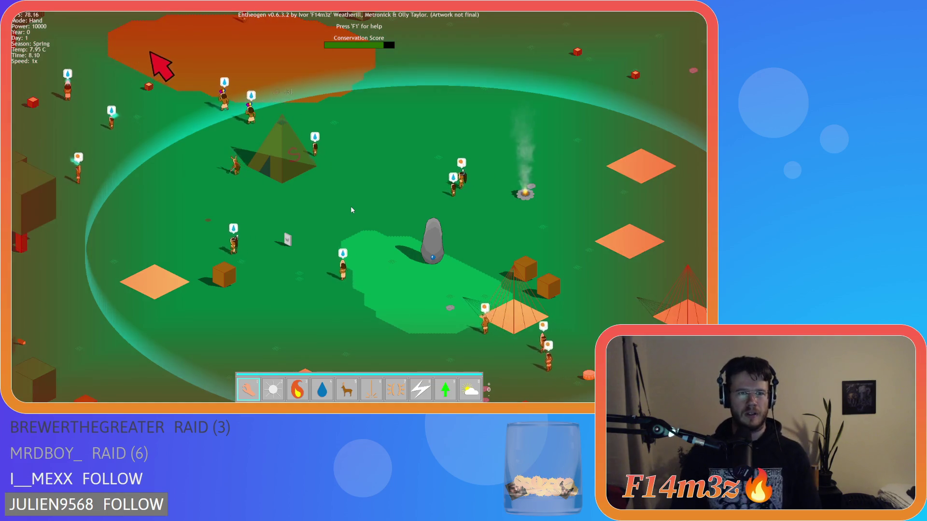
key(w)
scroll(405, 220, up, 3)
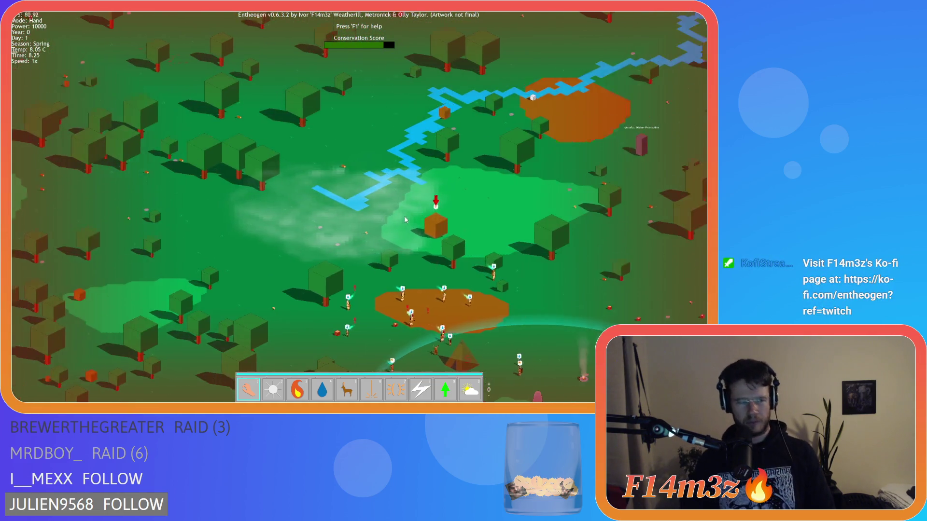
scroll(406, 220, down, 2)
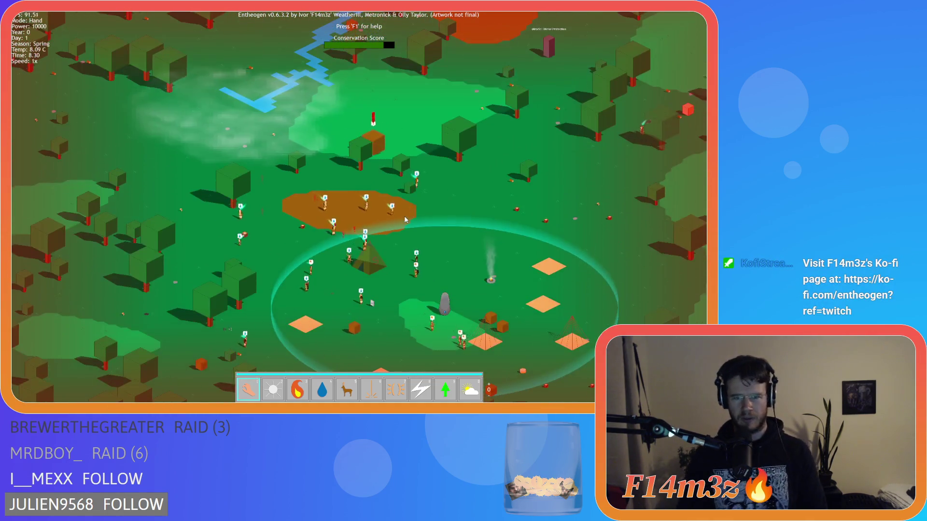
scroll(407, 219, up, 5)
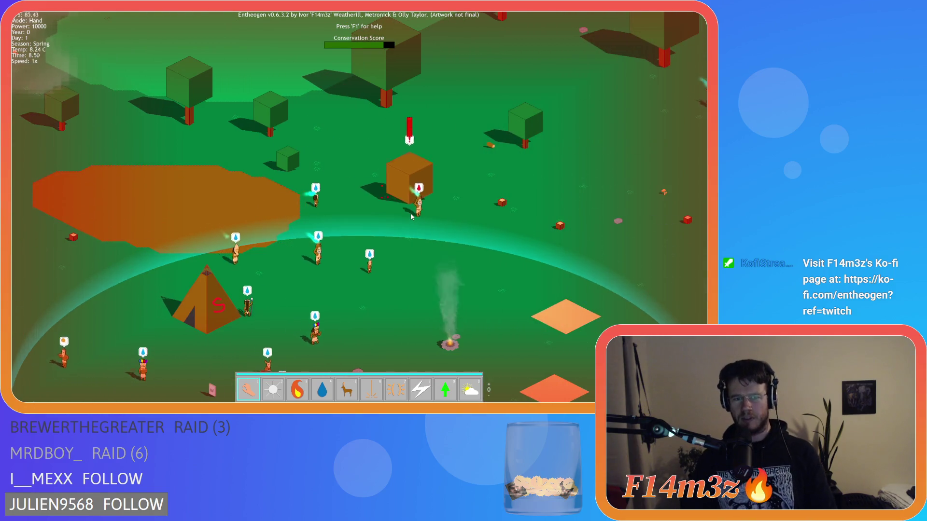
key(s)
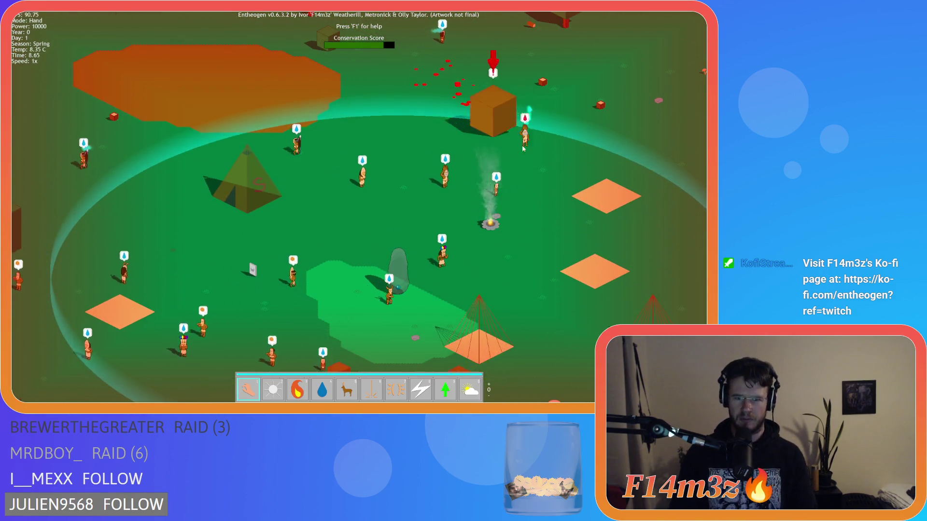
scroll(524, 149, down, 1)
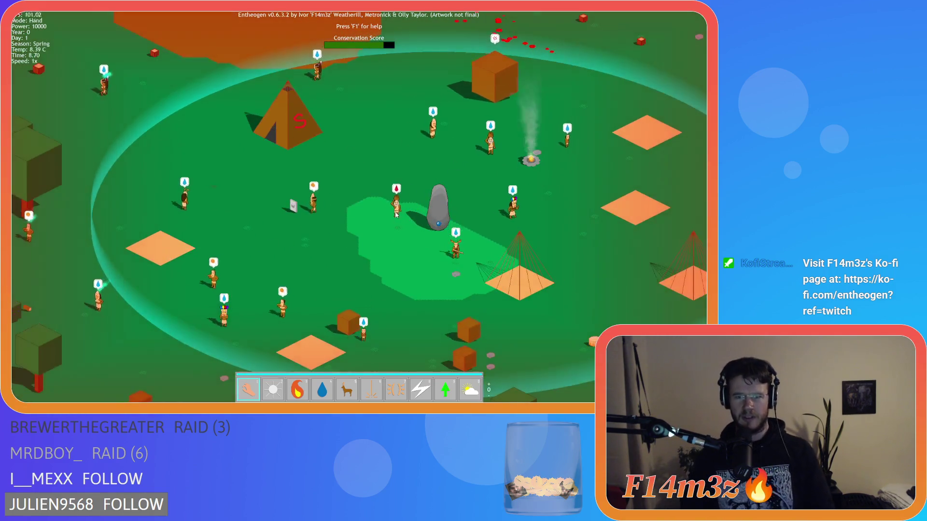
key(w)
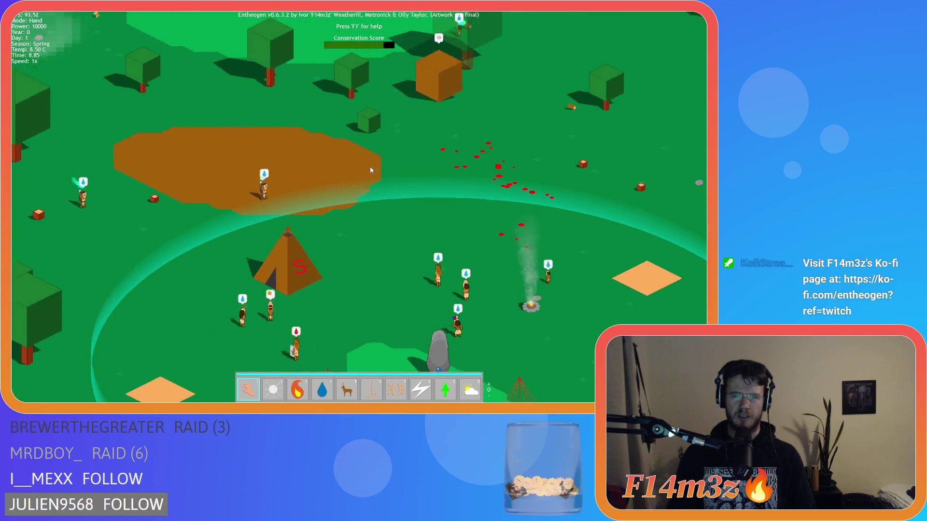
scroll(377, 162, down, 2)
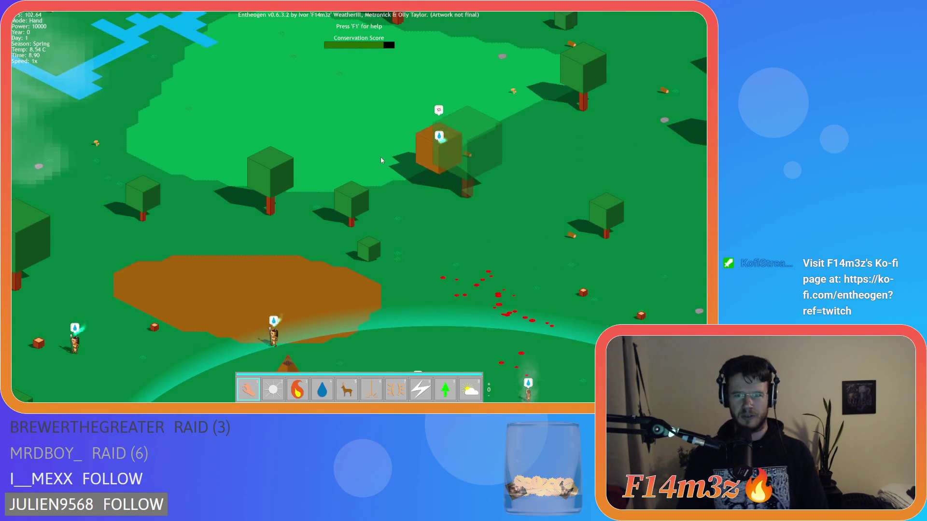
scroll(391, 151, down, 2)
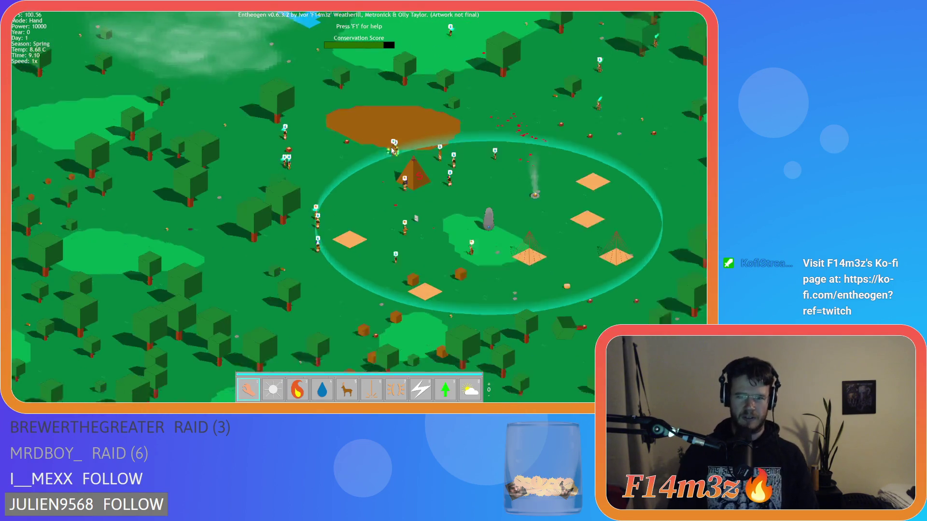
scroll(391, 151, down, 3)
key(s)
- Pan along the river and back to the village circle
scroll(391, 151, up, 3)
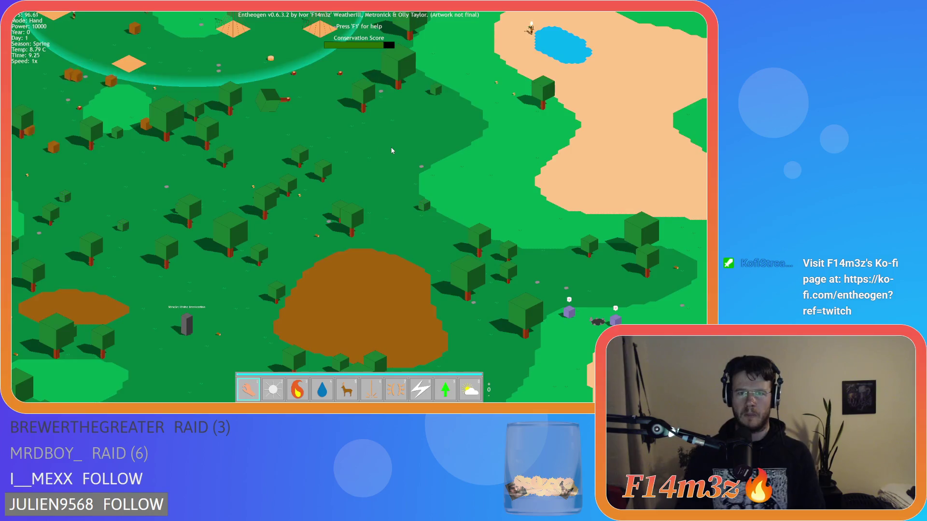
scroll(335, 144, up, 5)
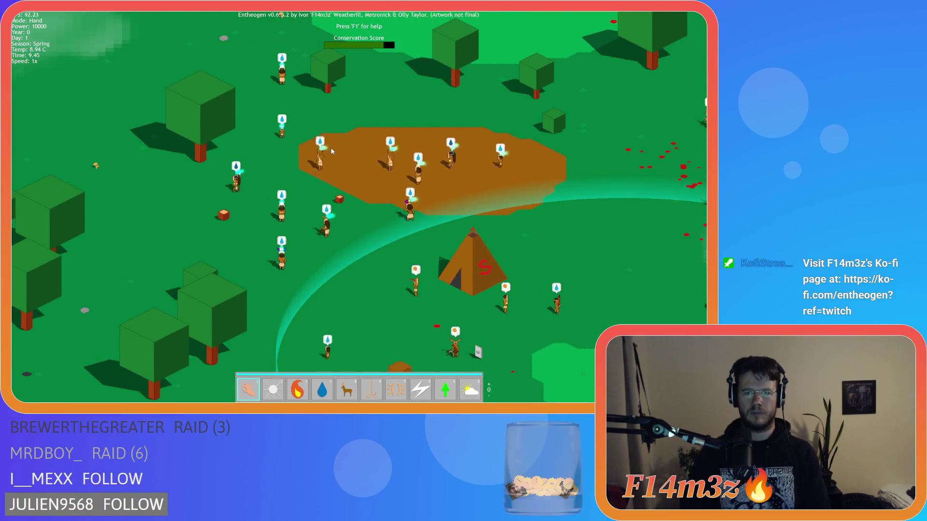
scroll(331, 151, down, 2)
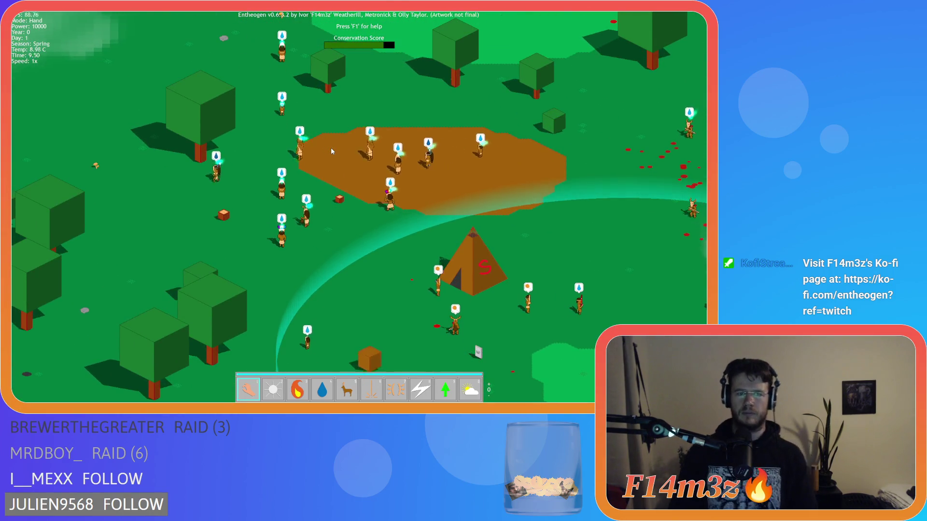
scroll(332, 151, down, 2)
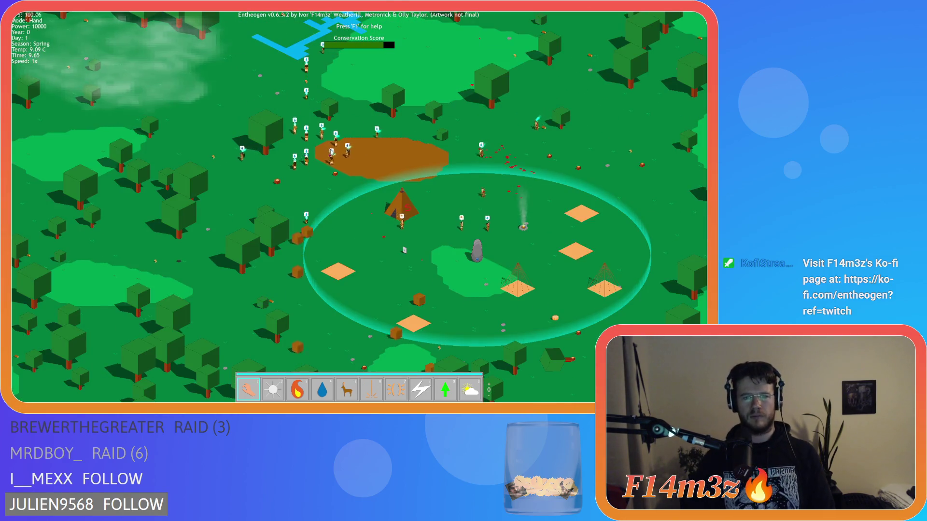
key(w)
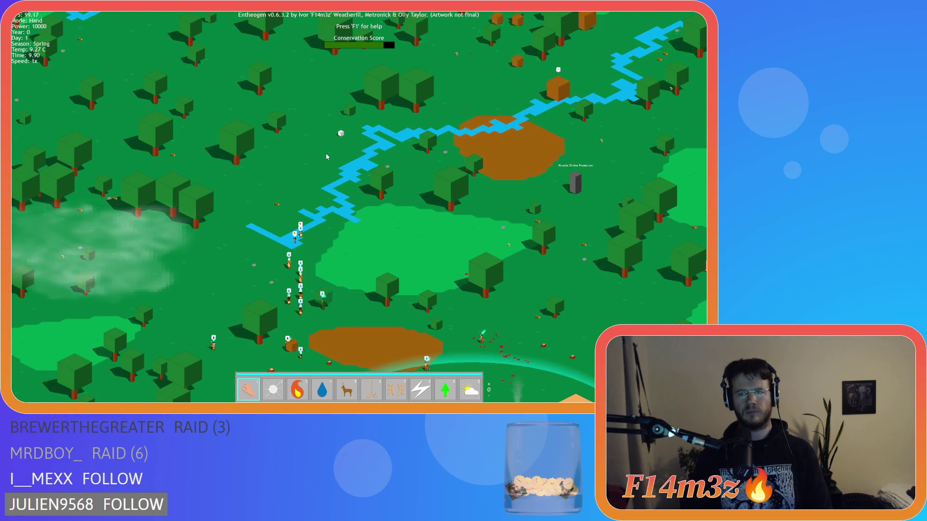
key(d)
key(w)
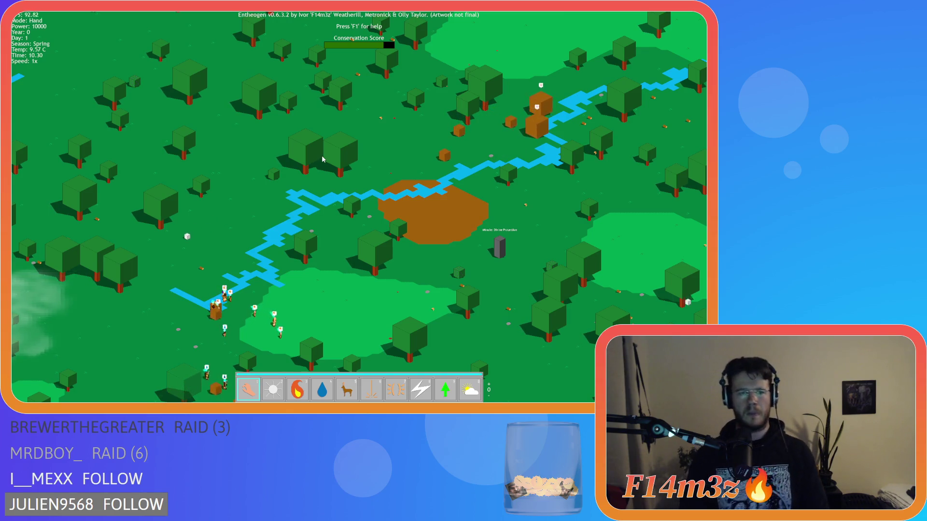
key(s)
key(d)
key(s)
key(a)
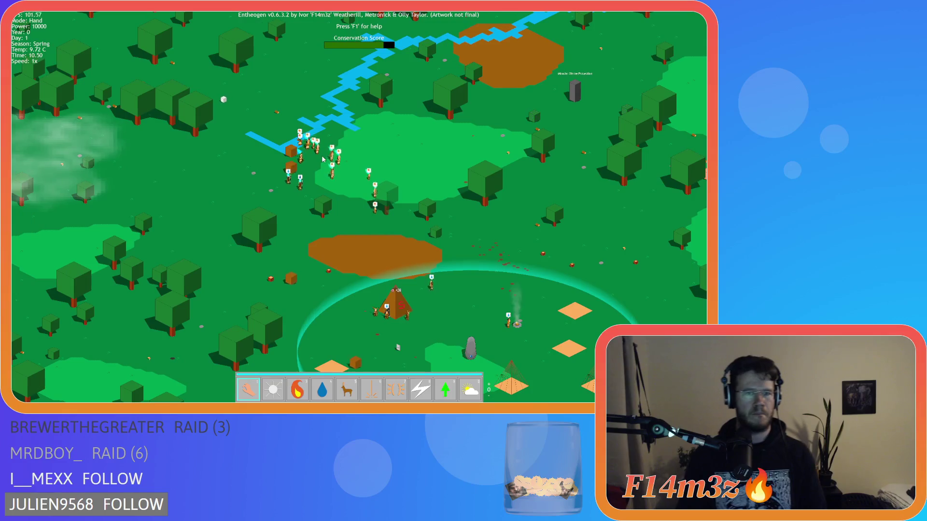
key(s)
key(d)
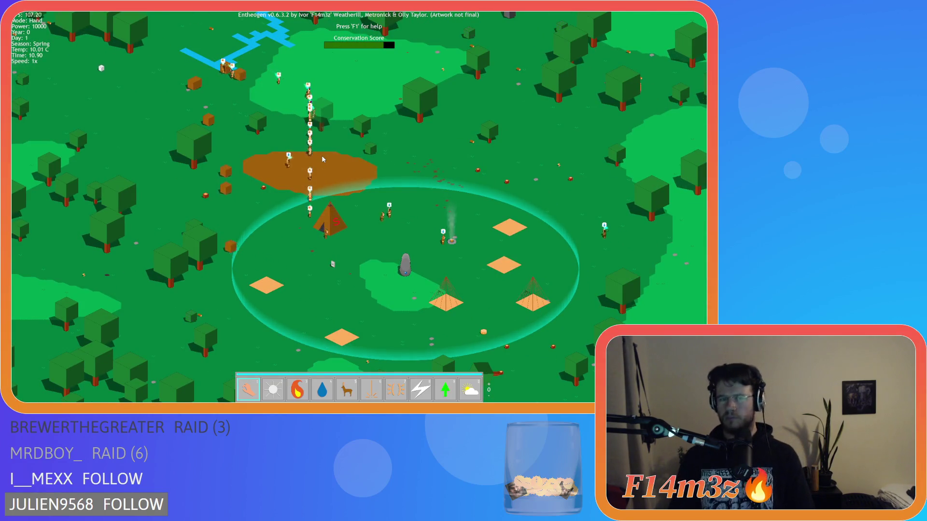
key(a)
key(d)
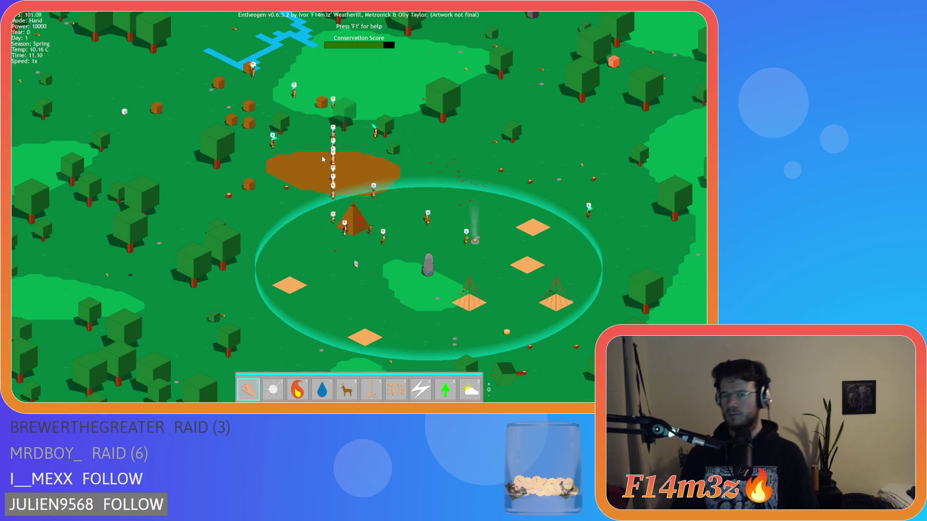
key(s)
- Quit the running game build, confirming with Y
key(a)
key(Escape)
key(y)
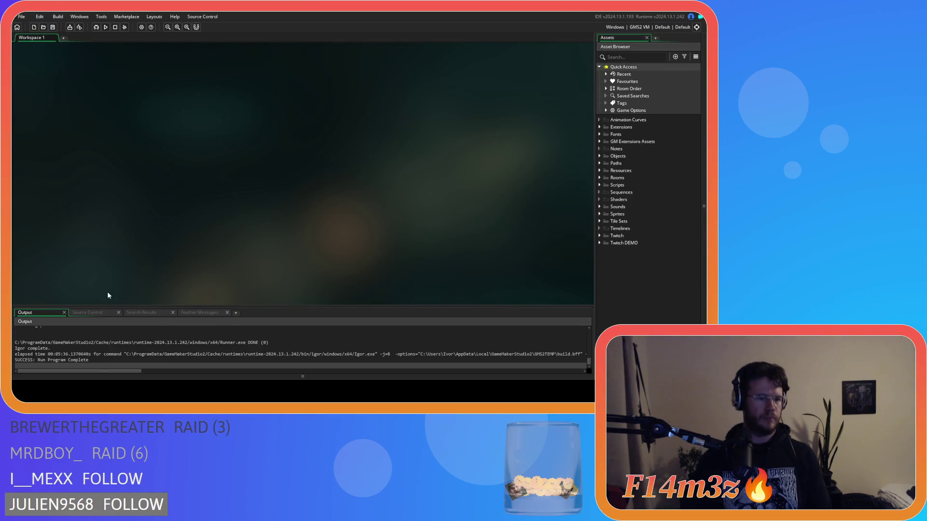
- Expand the Objects and Human folders in the Asset Browser to reach ob_human
click(599, 156)
click(612, 172)
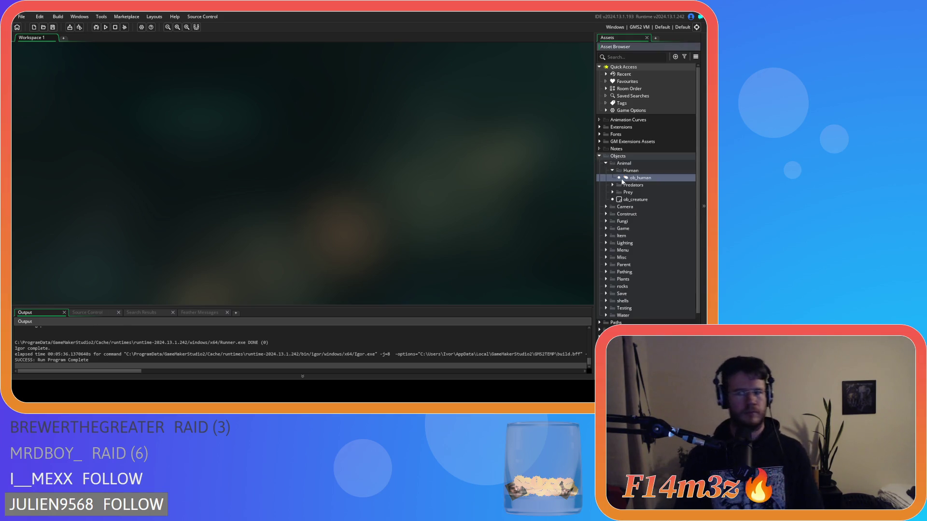
click(612, 171)
click(613, 178)
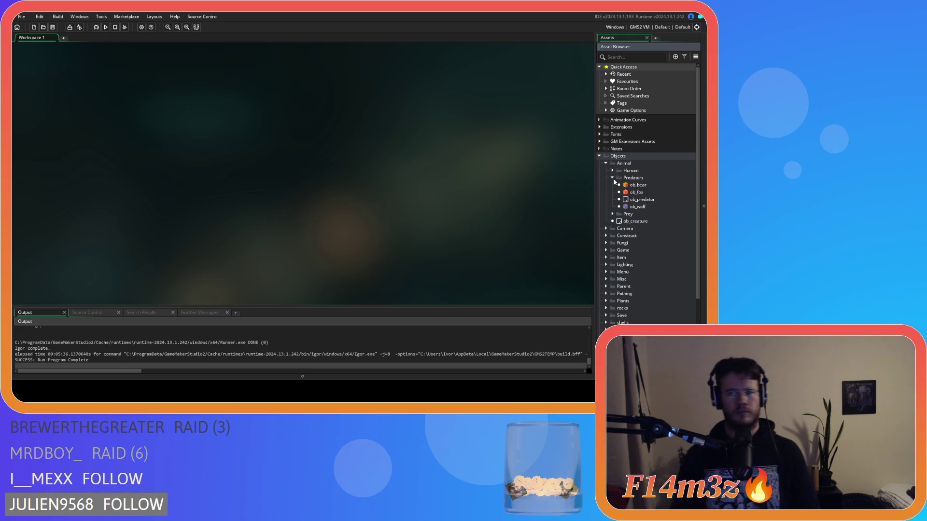
click(613, 178)
click(613, 171)
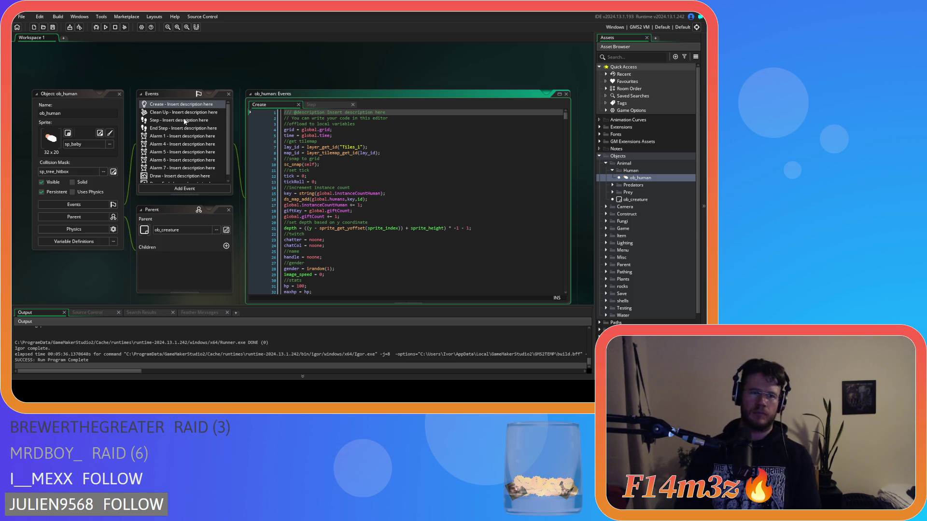
- Open ob_human's End Step code and search it for 'po'
click(179, 128)
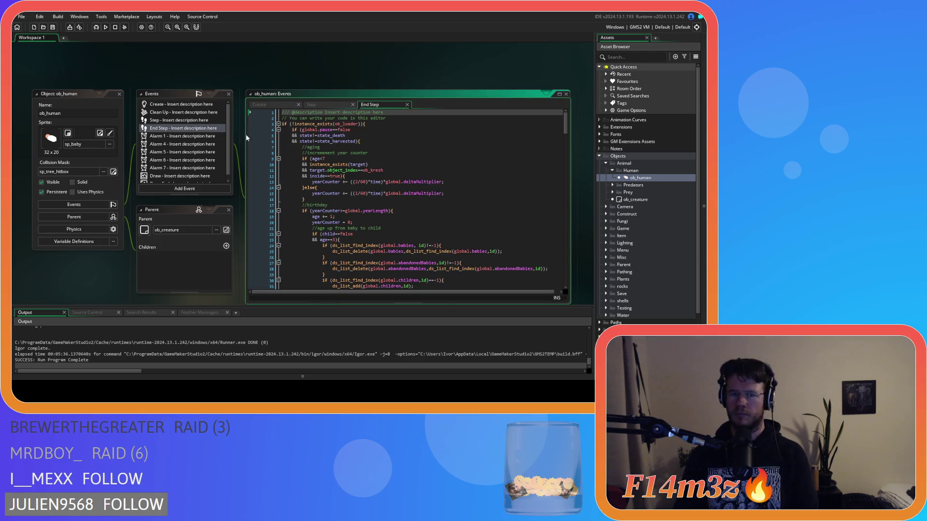
click(358, 147)
key(ctrl+f)
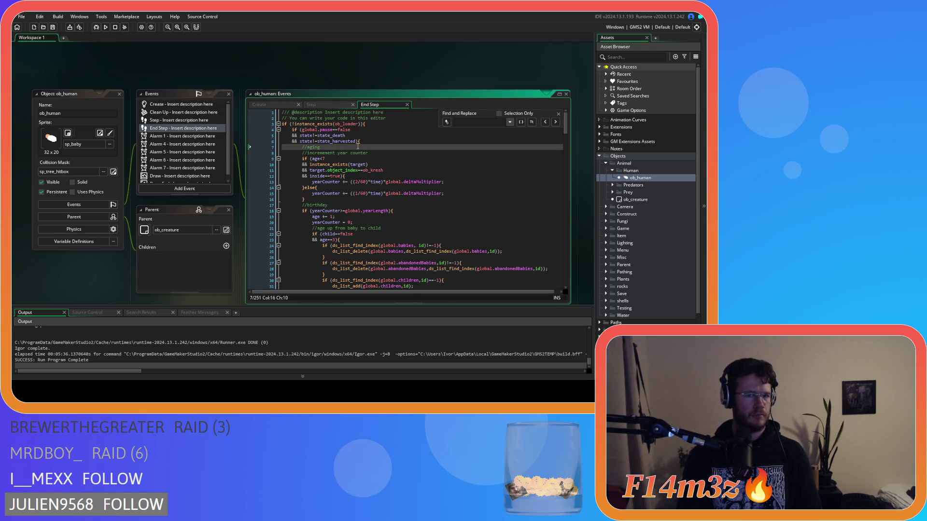
text(point)
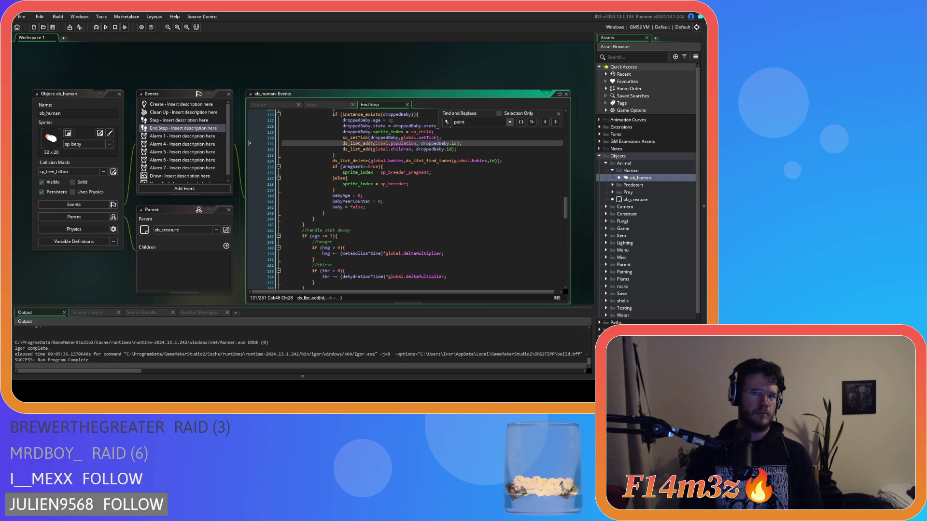
click(559, 115)
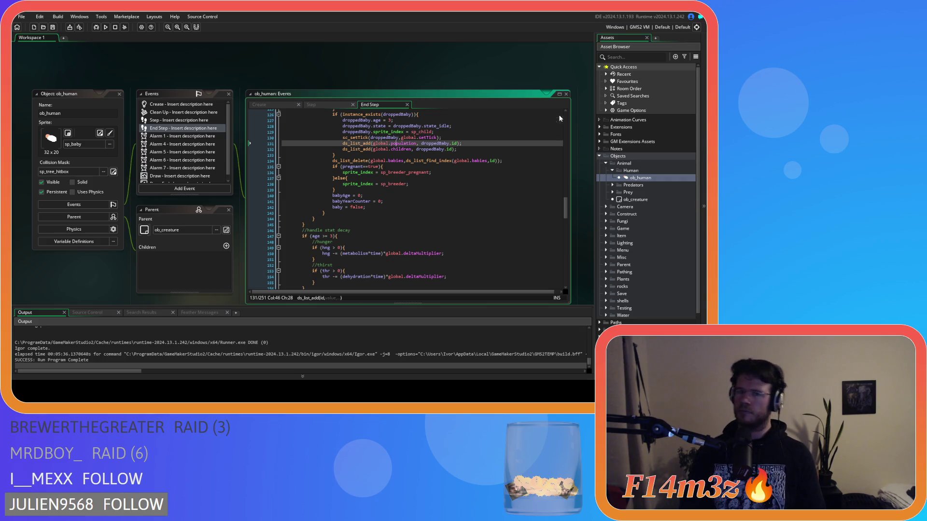
scroll(182, 156, down, 1)
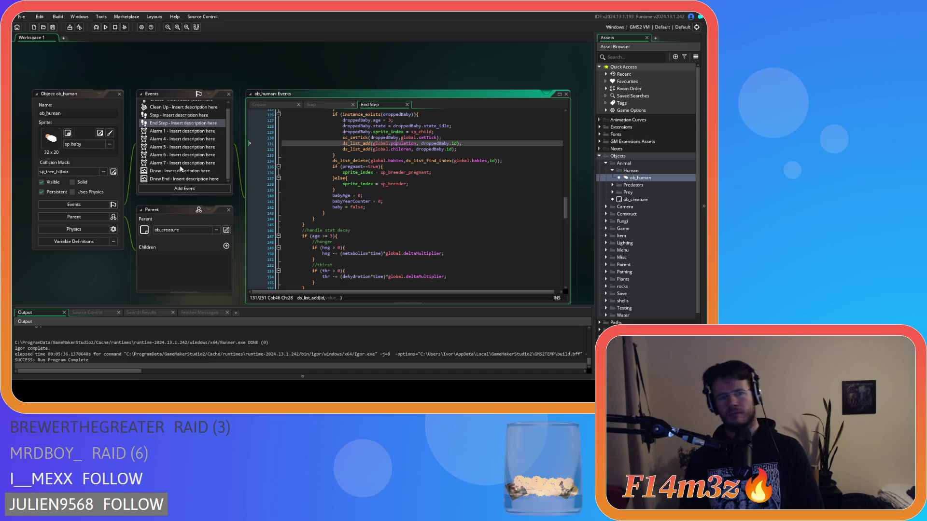
- Open the Draw End event code, search 'po', and scroll through its gift icon conditions
double_click(182, 178)
click(326, 181)
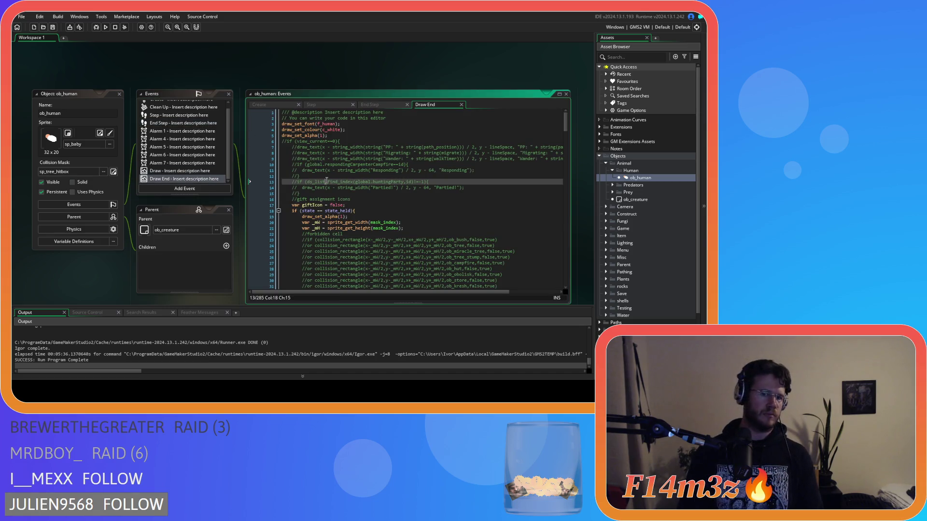
key(ctrl+f)
text(point_dis)
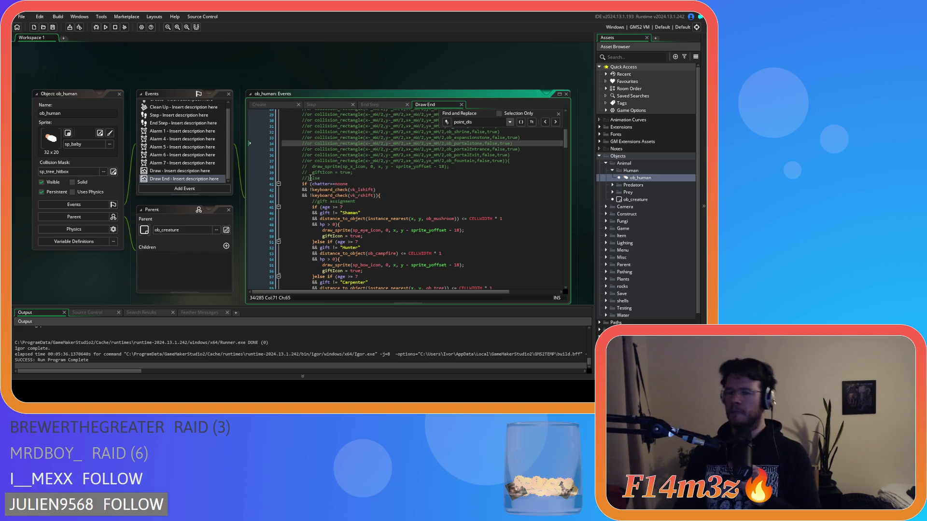
scroll(315, 209, down, 2)
scroll(317, 208, down, 10)
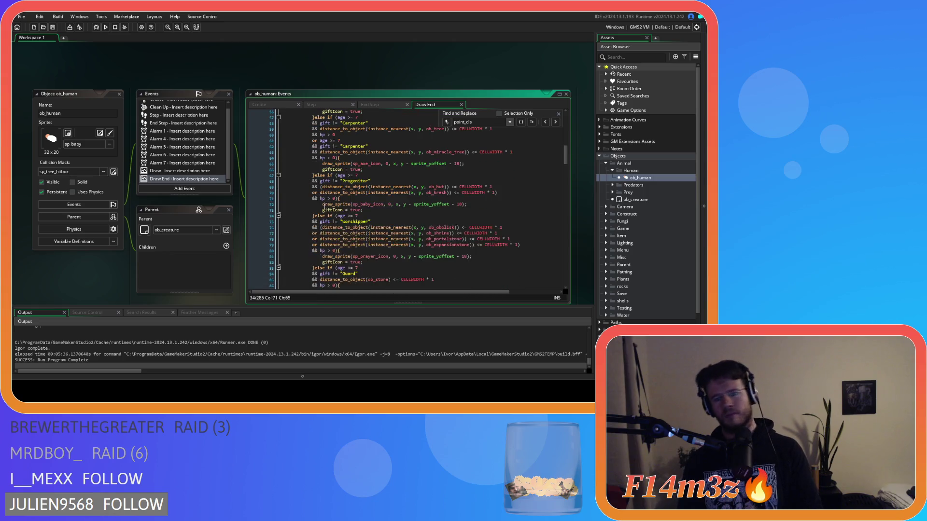
scroll(330, 201, down, 9)
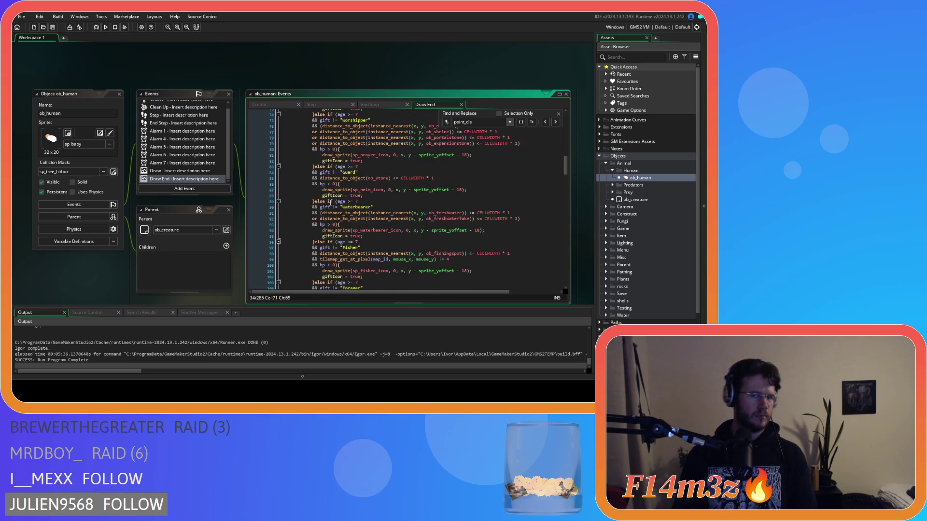
scroll(329, 202, down, 9)
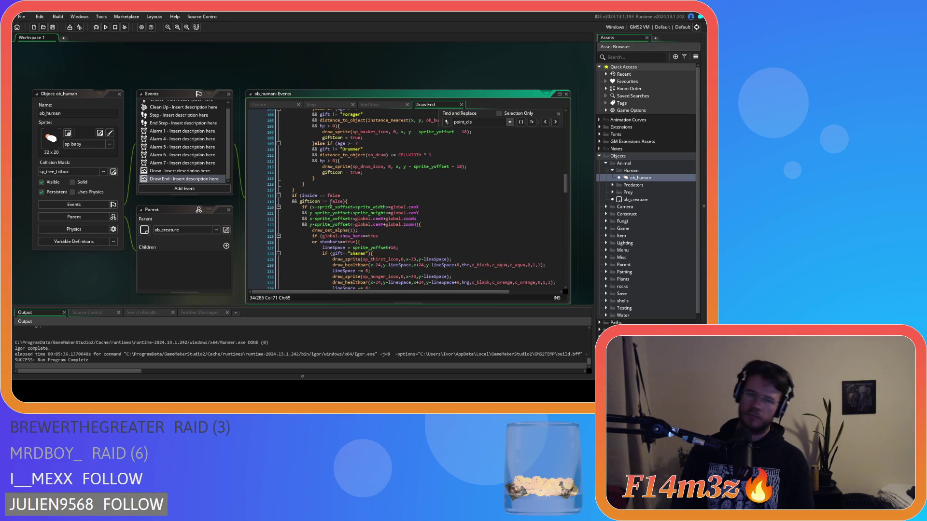
scroll(330, 203, up, 12)
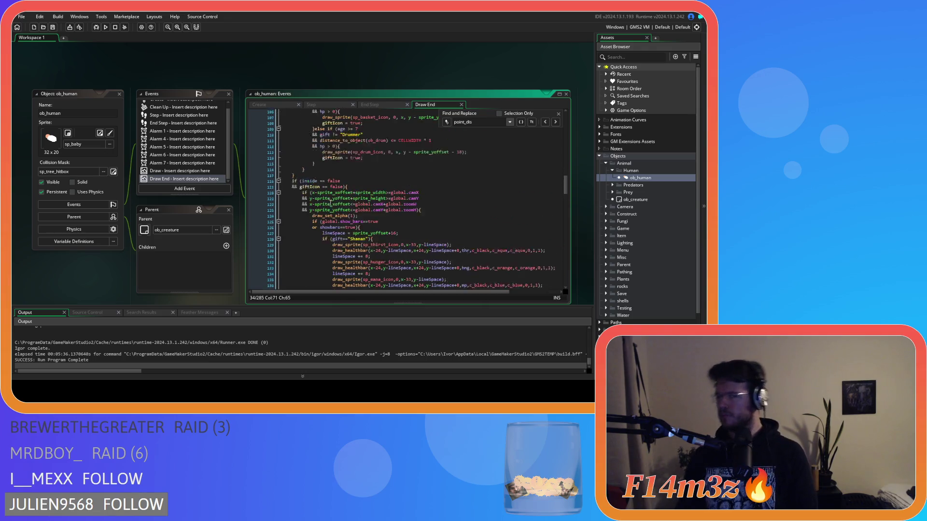
scroll(322, 206, up, 2)
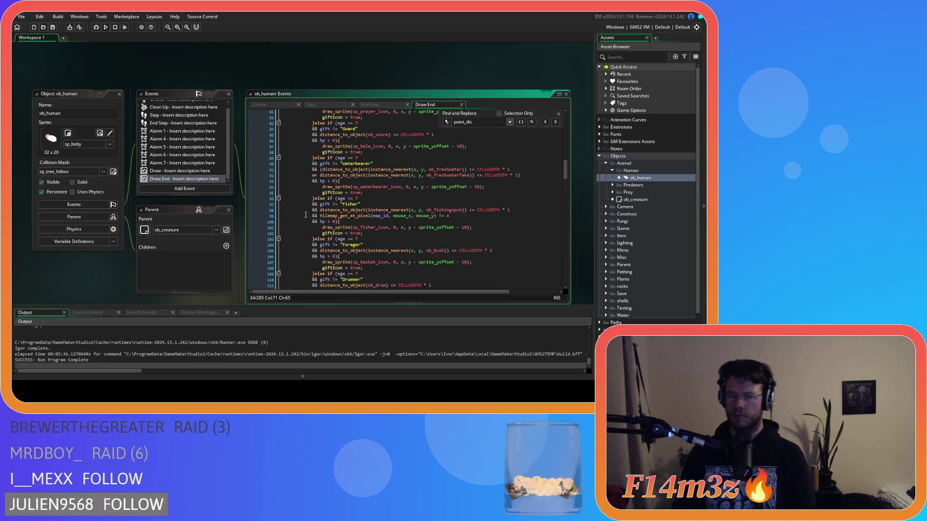
key(ctrl+Tab)
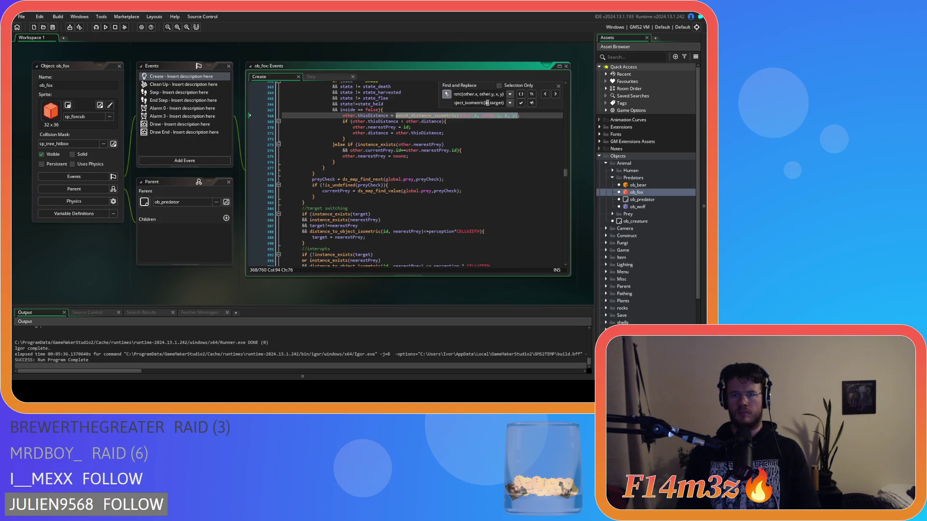
- Replace both isometric distance calls in ob_fox's Create code with distance_to_object_isometric(other,id)
text(other,target))
double_click(495, 103)
text(id)
key(ctrl+a)
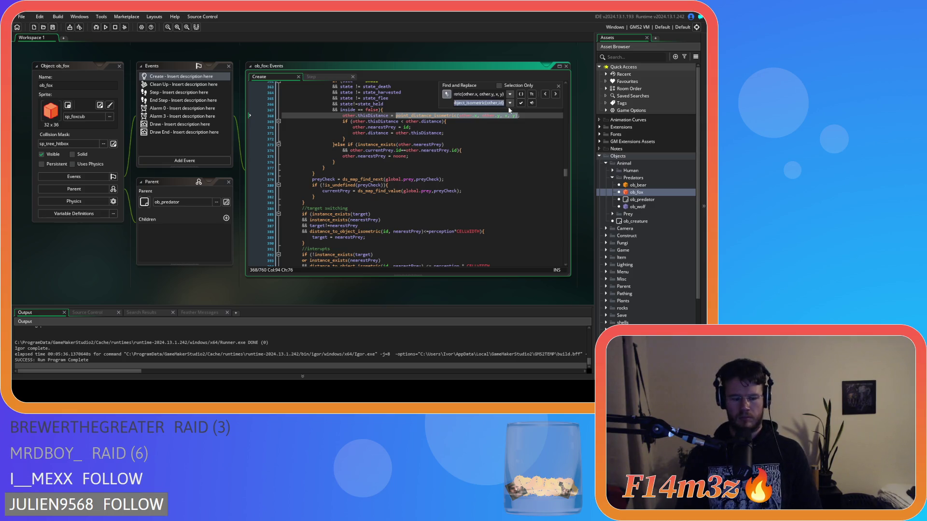
click(480, 103)
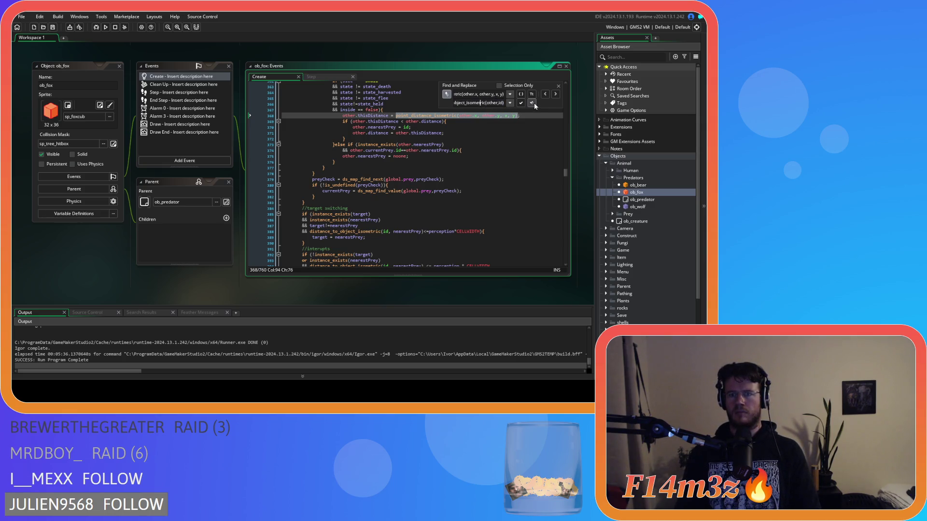
click(532, 103)
click(532, 103)
click(558, 86)
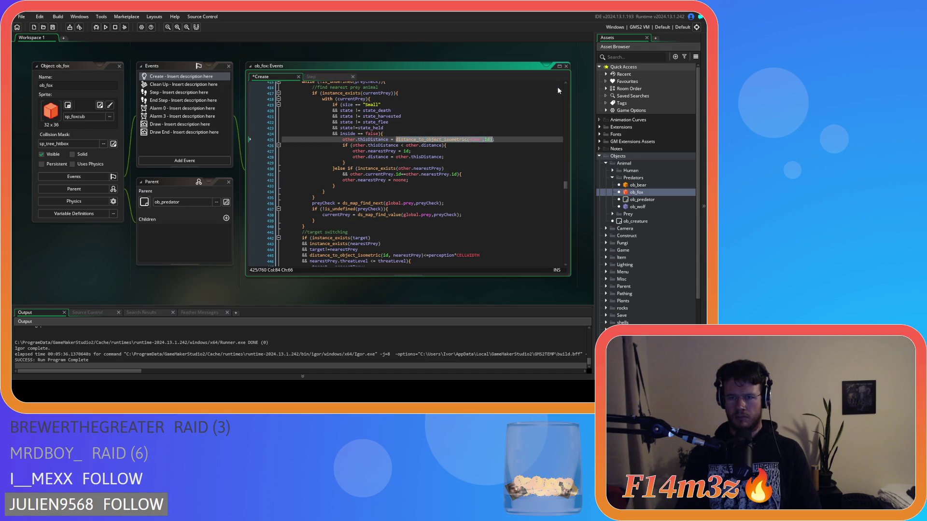
- Review ob_fox's point_distance calls on lines 595–597, save the code, and open ob_wolf
click(515, 116)
key(ctrl+f)
text(point_distan)
click(492, 161)
click(498, 152)
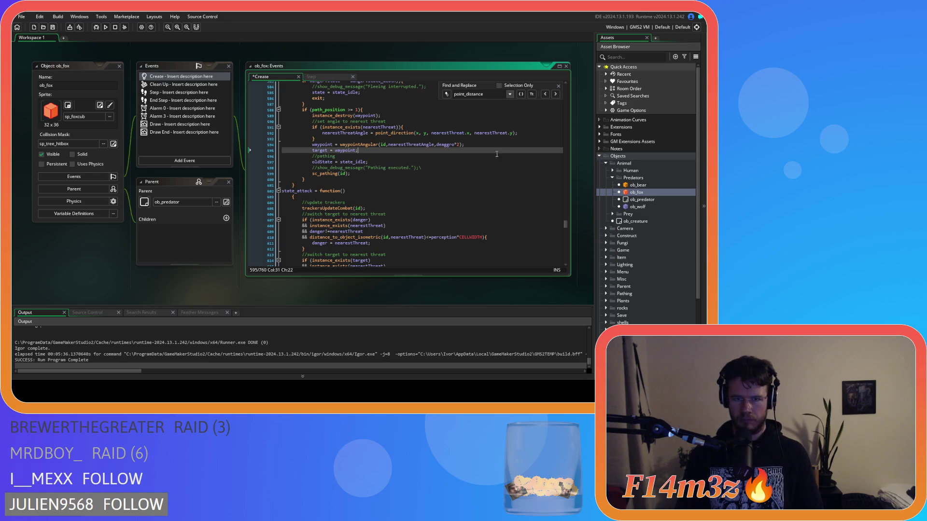
click(493, 156)
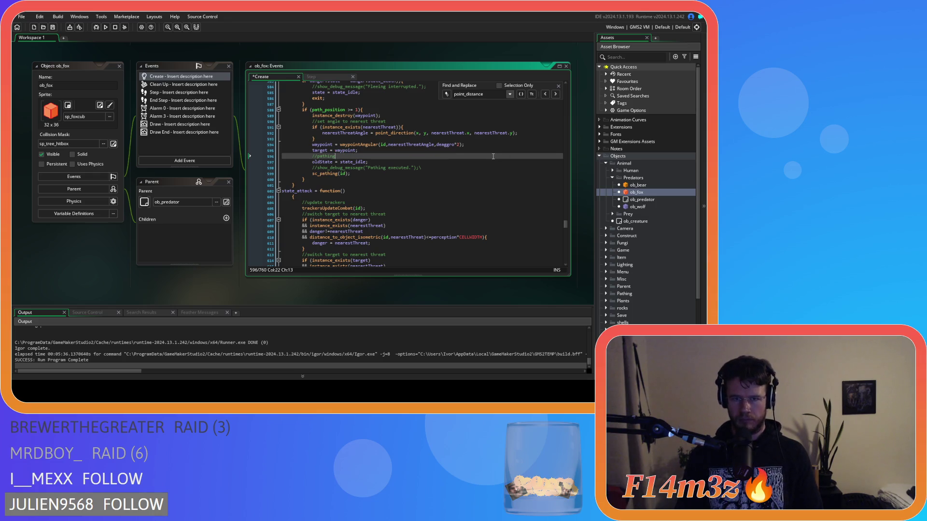
click(557, 87)
click(486, 150)
key(ctrl+s)
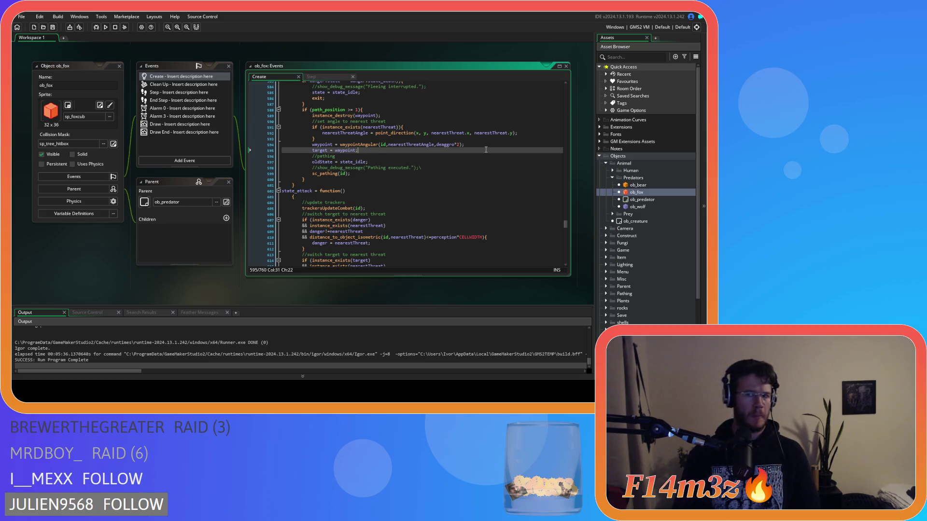
click(646, 207)
double_click(644, 208)
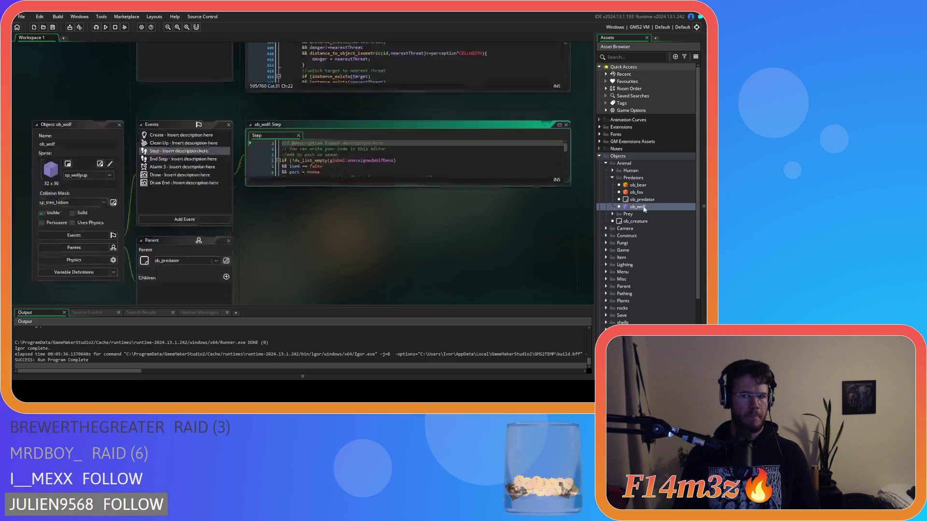
- Replace ob_wolf's point_distance_isometric calls, starting at line 371, in its Create code
click(222, 77)
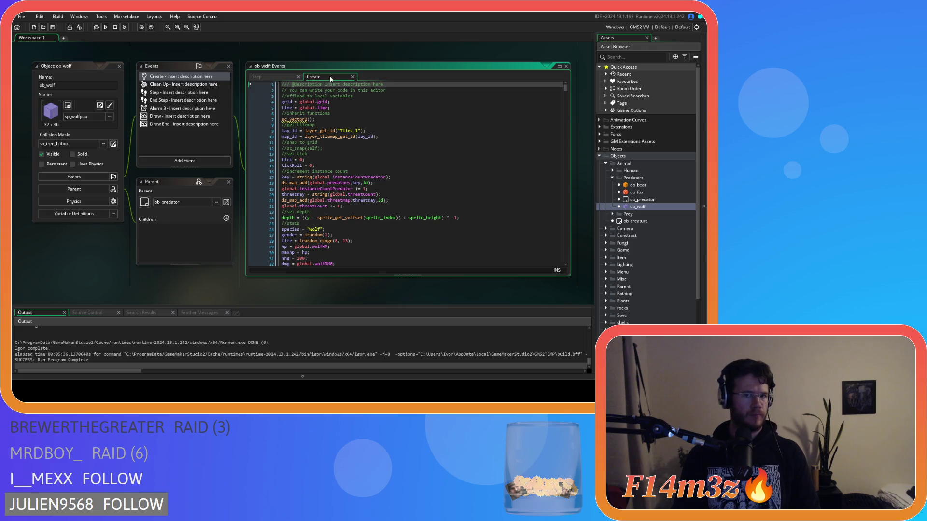
click(348, 100)
key(ctrl+f)
text(point_distance)
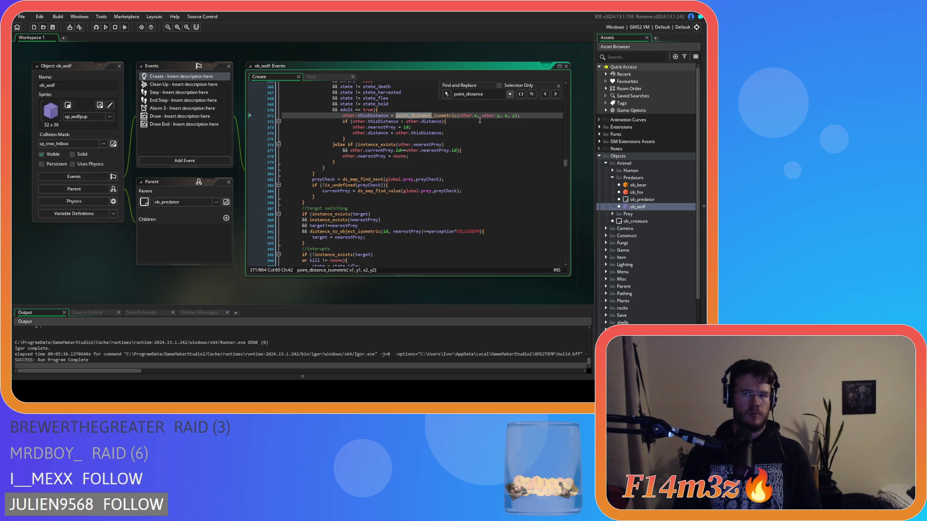
drag(515, 116, 396, 116)
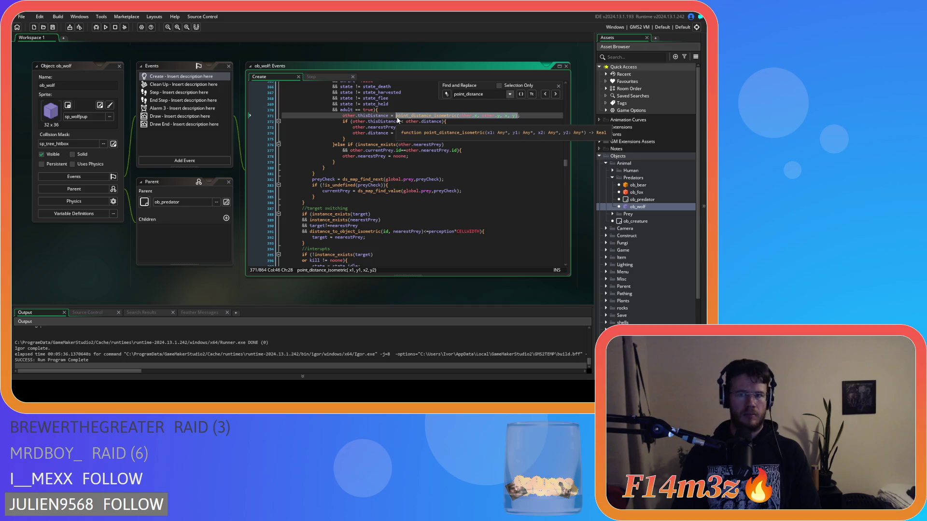
key(ctrl+f)
key(ctrl+h)
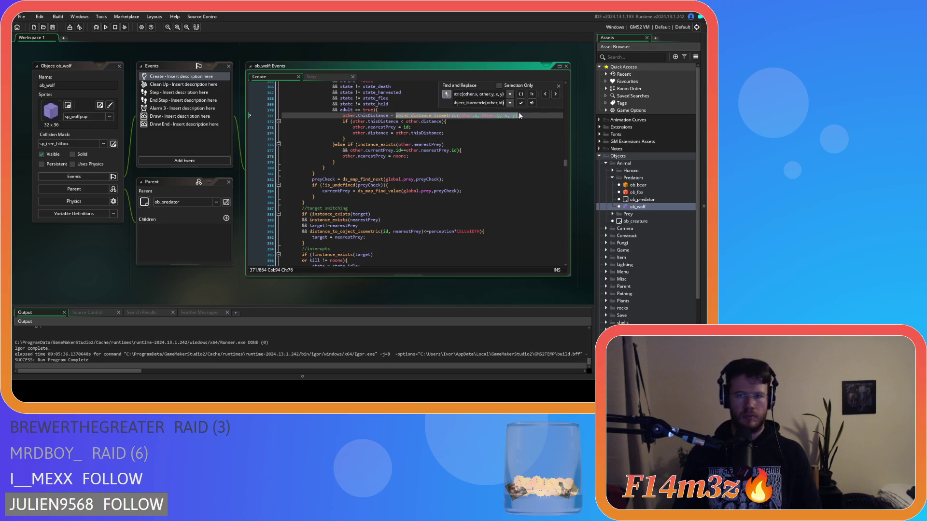
click(521, 104)
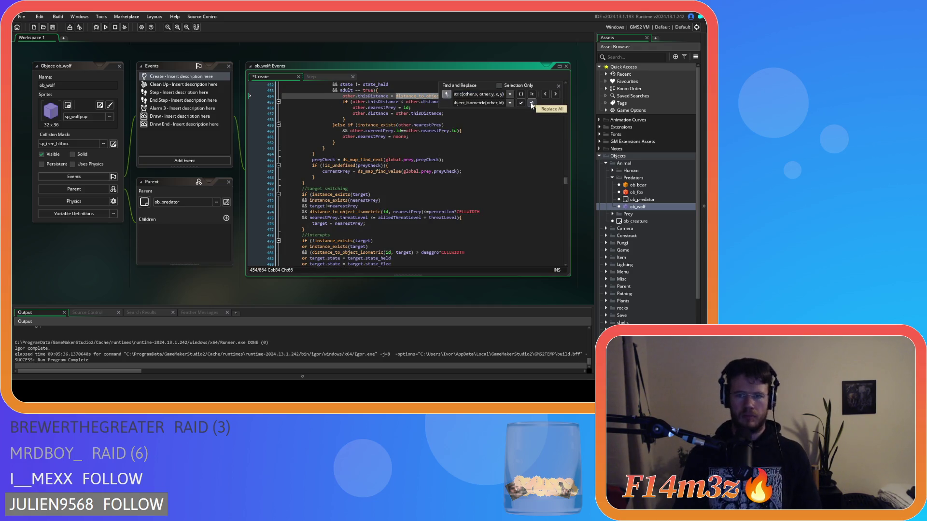
click(521, 104)
- Search for remaining point_distance calls near line 450, then show the Prey objects folder
click(535, 117)
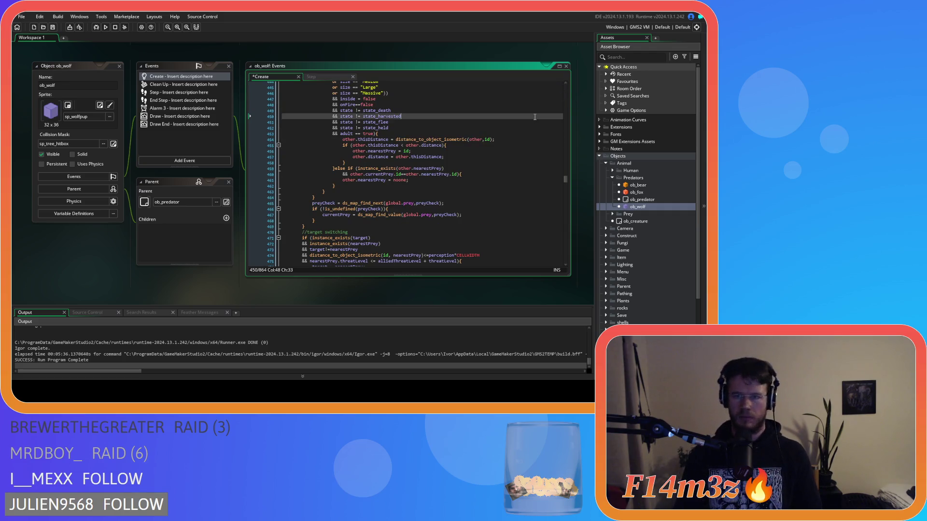
text(p)
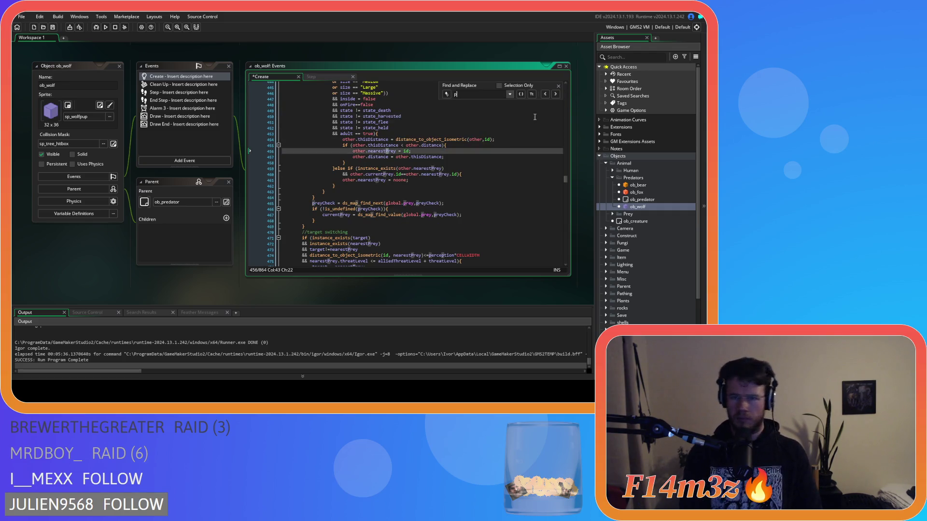
text(oint_dista)
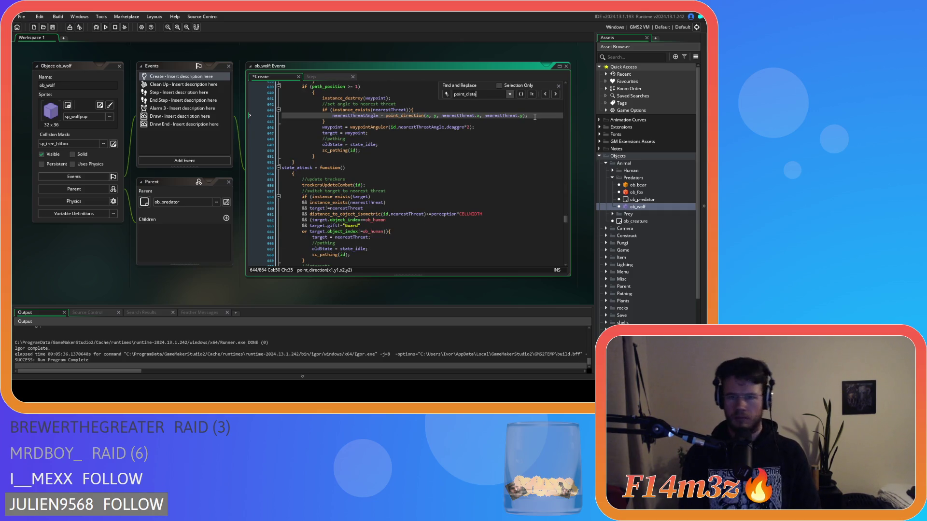
click(558, 87)
click(612, 178)
click(612, 185)
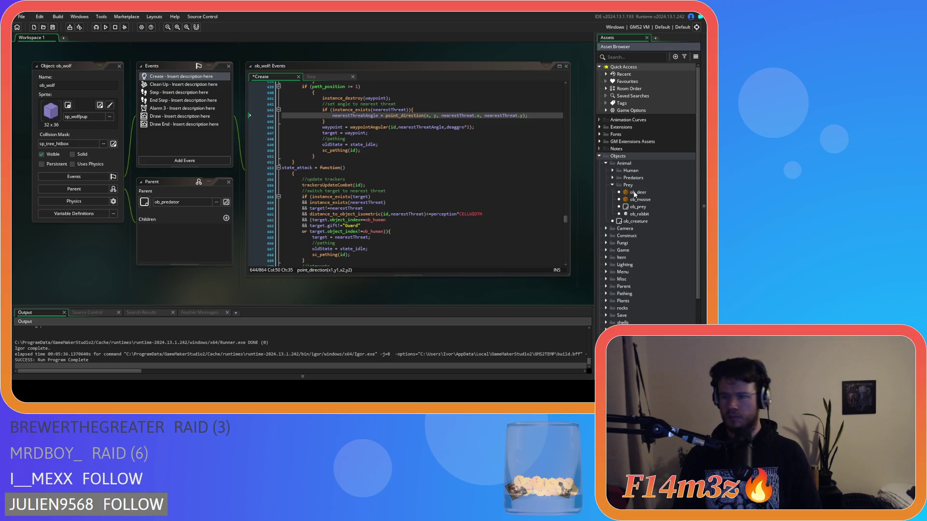
- Search ob_deer's Create code for point_distance calls
double_click(636, 193)
click(394, 131)
key(ctrl+f)
text(point_distance)
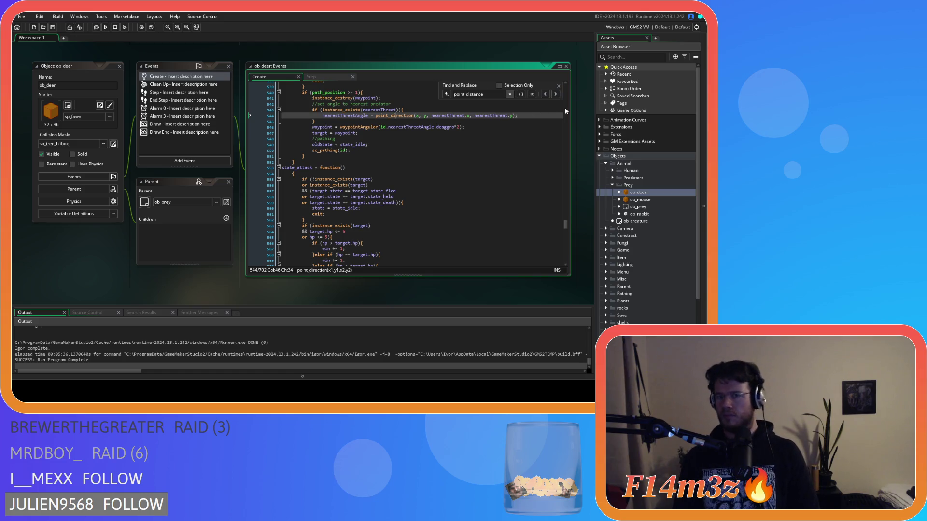
click(558, 86)
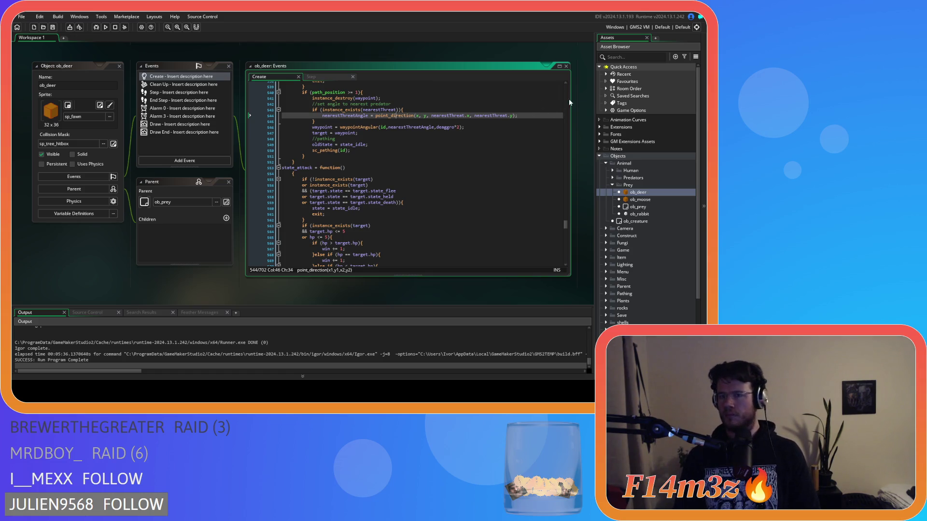
- Search ob_moose's Create code for point_distance calls
double_click(640, 200)
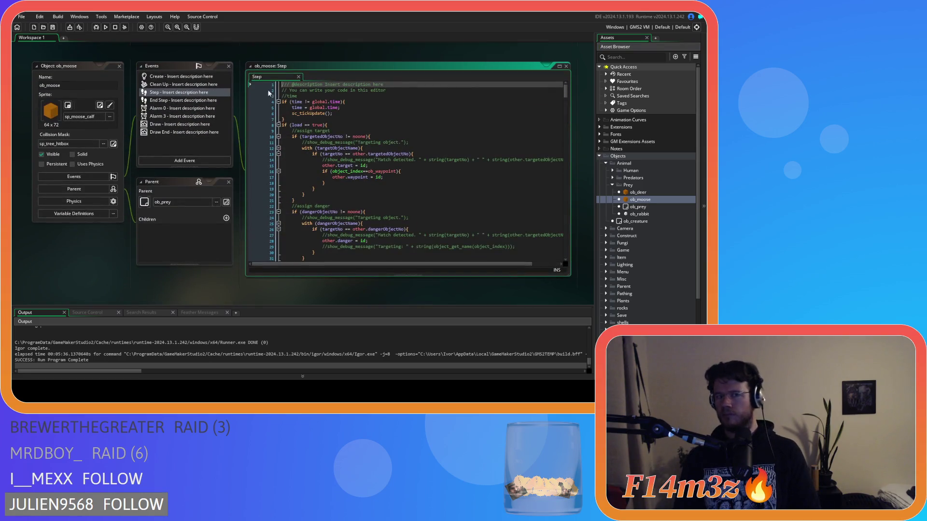
click(181, 76)
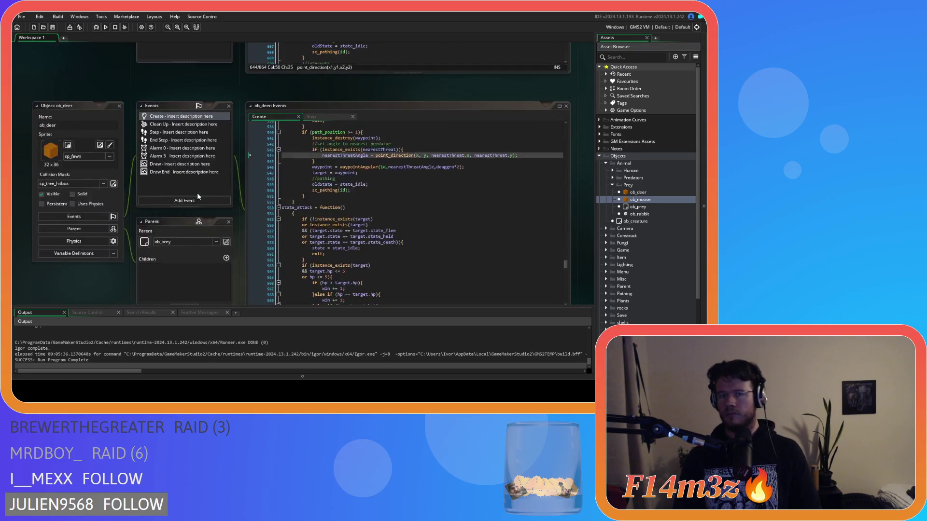
drag(321, 122, 270, 121)
click(395, 162)
key(ctrl+f)
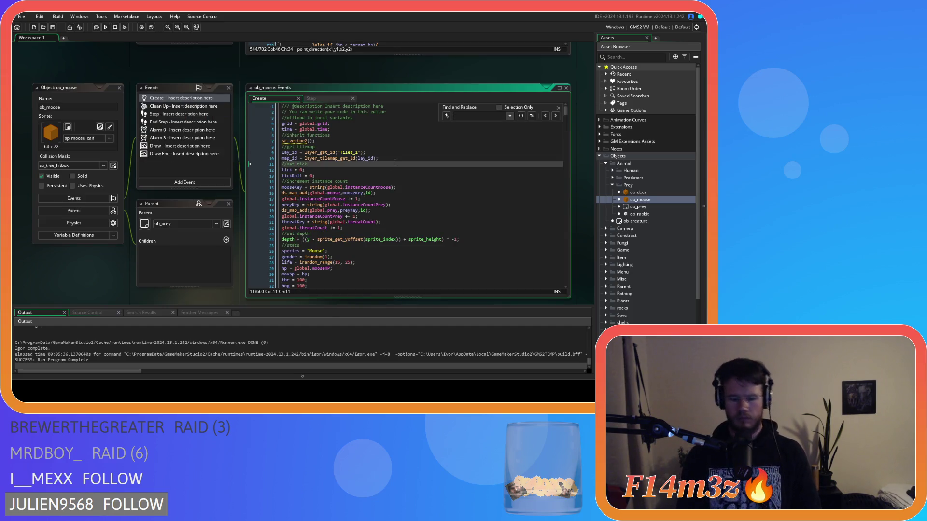
text(point_distance)
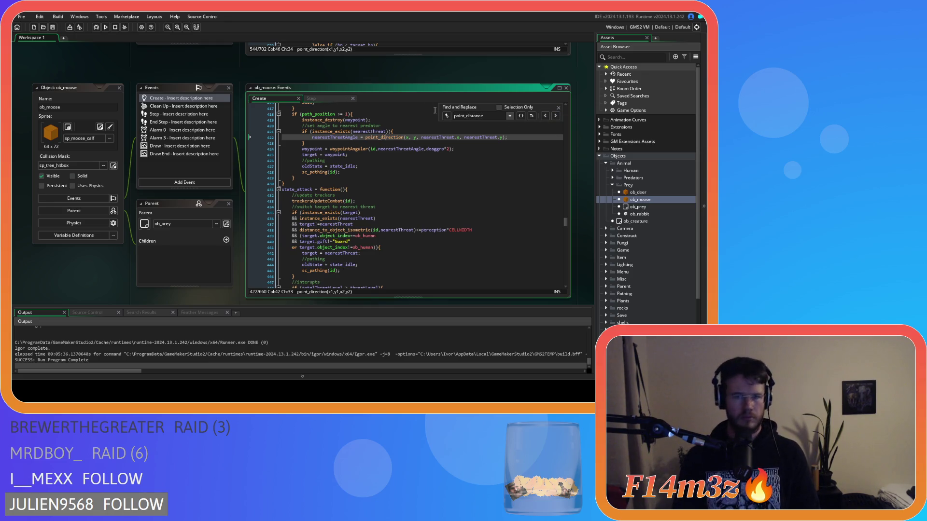
click(559, 108)
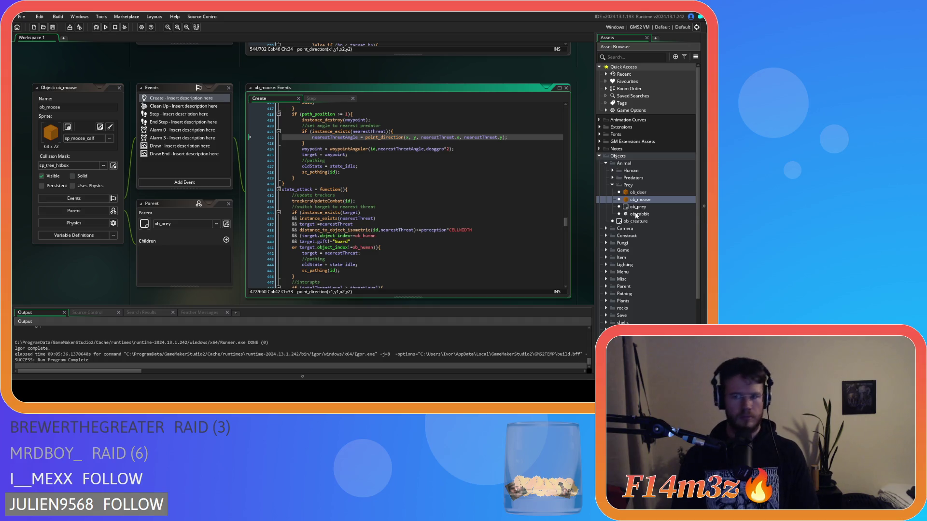
- Search ob_rabbit's Create code for point_distance calls, checking line 418
double_click(636, 214)
click(225, 91)
click(224, 77)
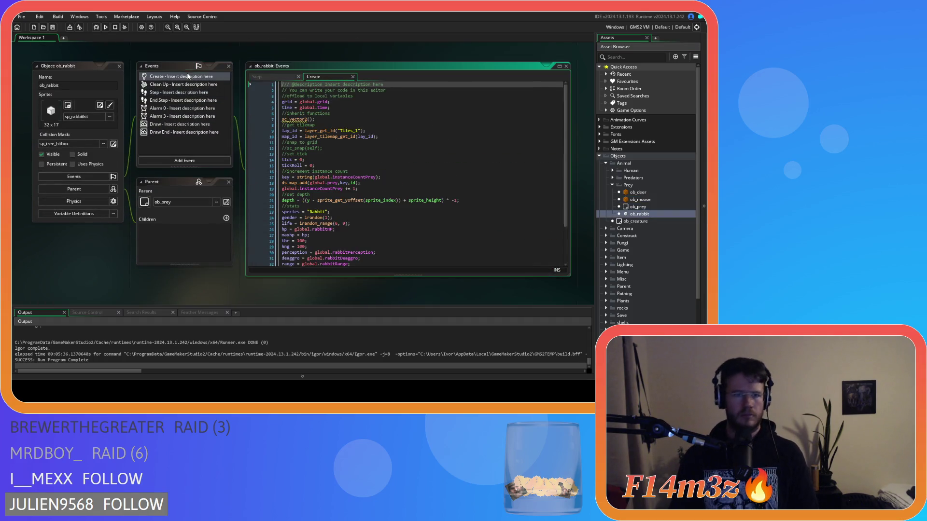
click(348, 113)
key(ctrl+f)
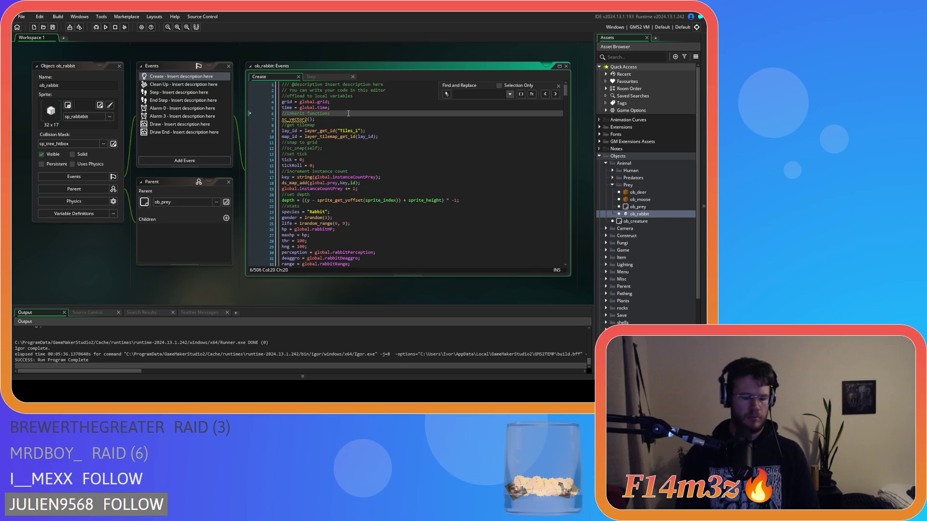
text(point_distance)
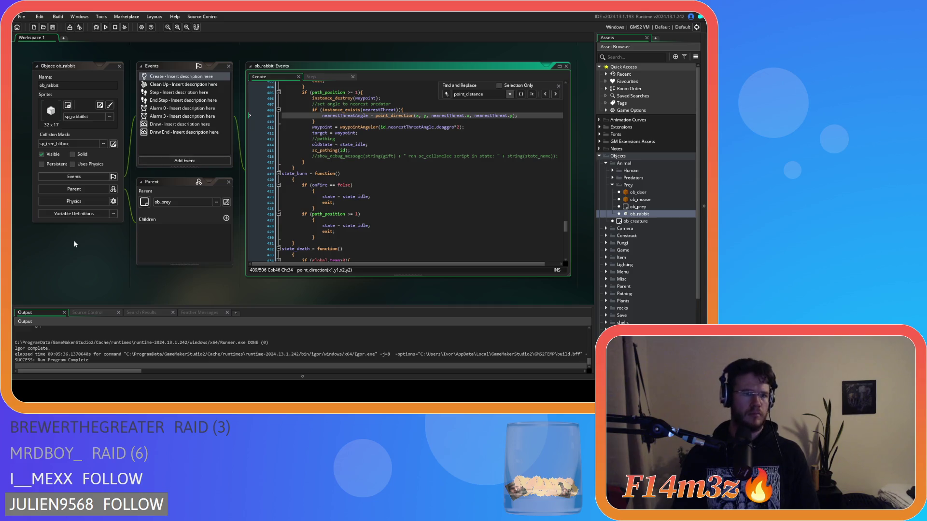
click(377, 168)
click(558, 86)
- Close all workspace windows via Windows > Close All and collapse the Prey and Animal folders
right_click(83, 253)
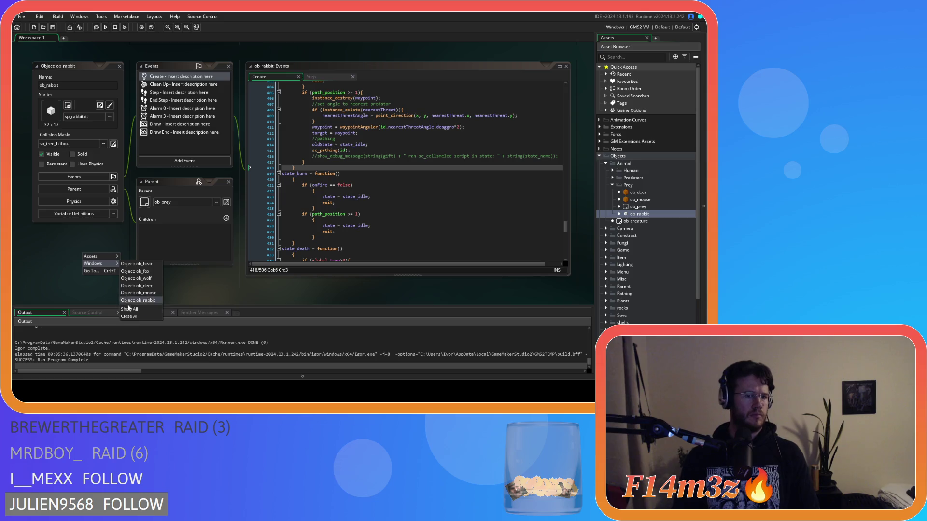
click(137, 320)
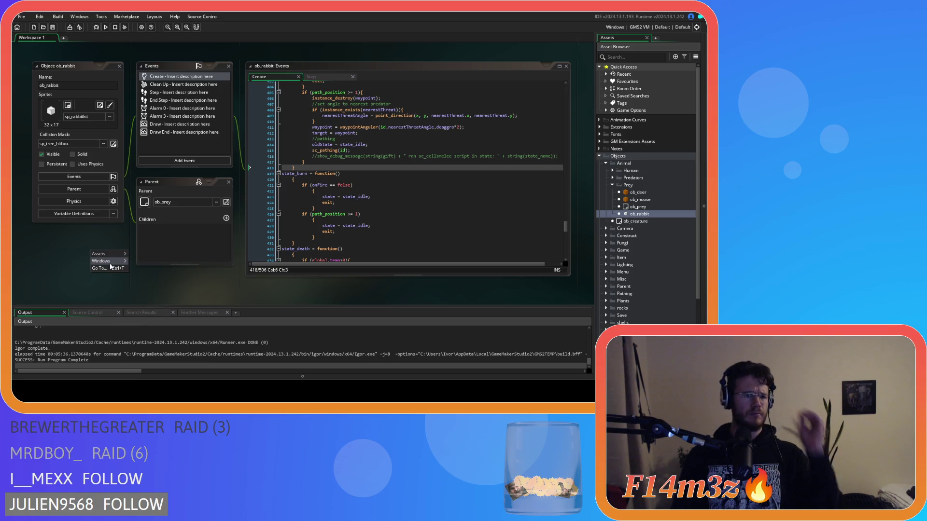
mouse_move(119, 261)
click(149, 314)
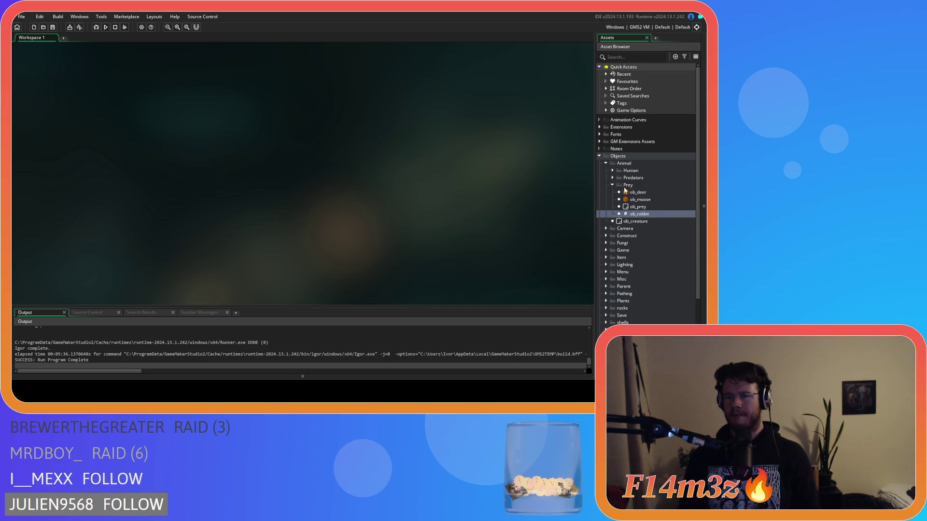
click(613, 185)
click(606, 163)
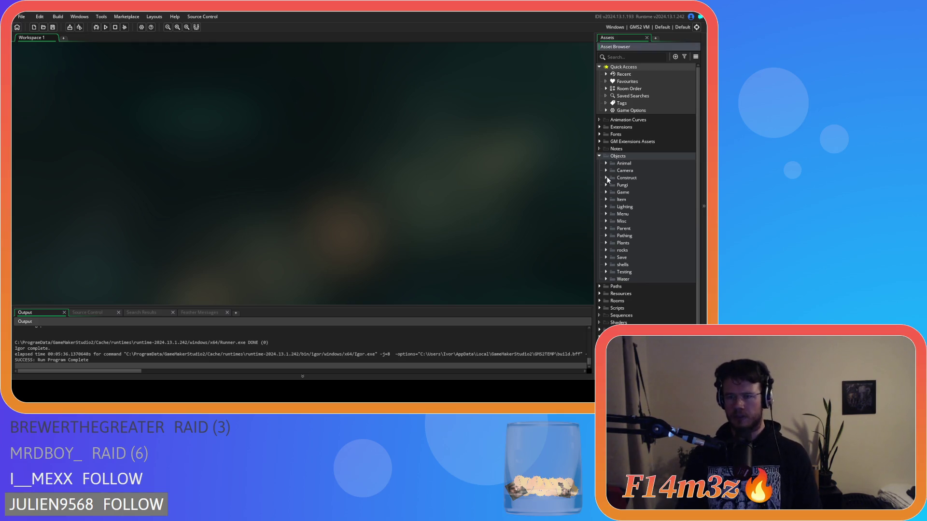
- In ob_hut's Create code, add the missing closing bracket and tighten the minus sign in the depth line
click(605, 178)
double_click(630, 228)
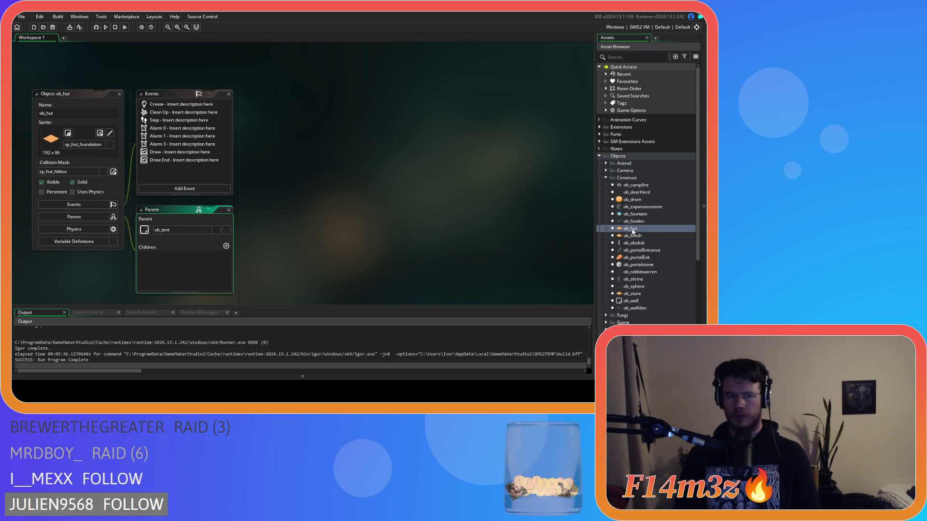
double_click(181, 104)
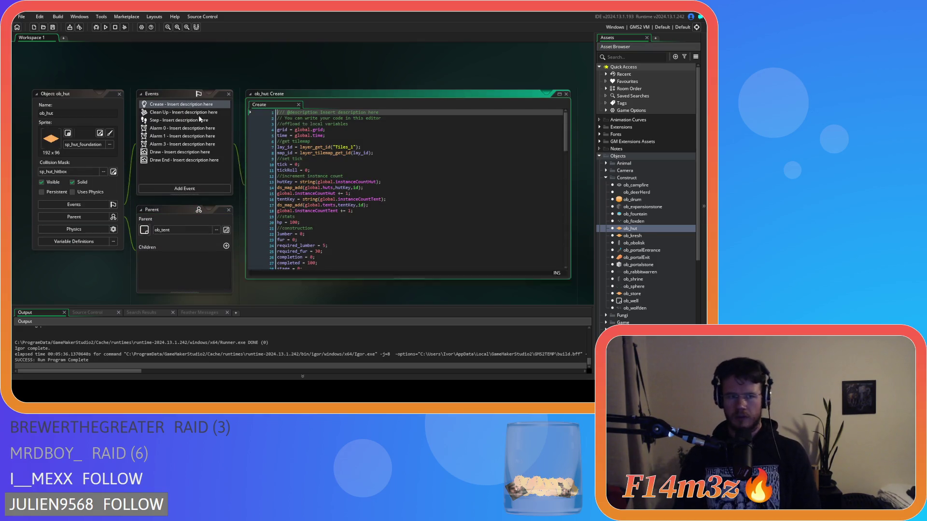
scroll(353, 216, down, 20)
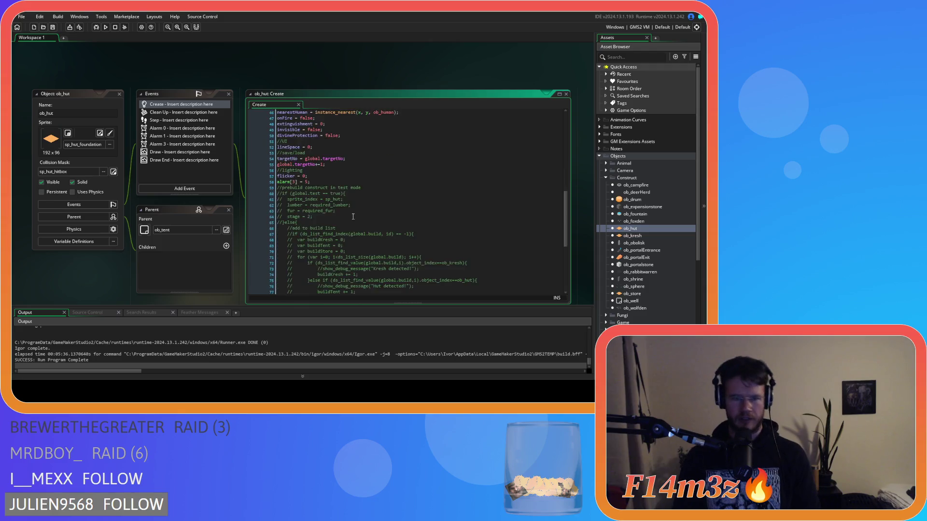
click(412, 275)
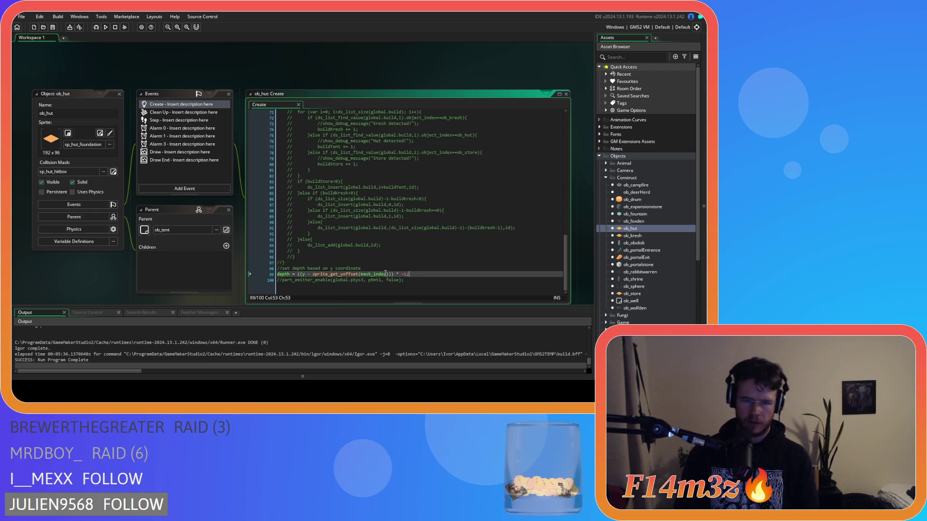
click(397, 274)
text())
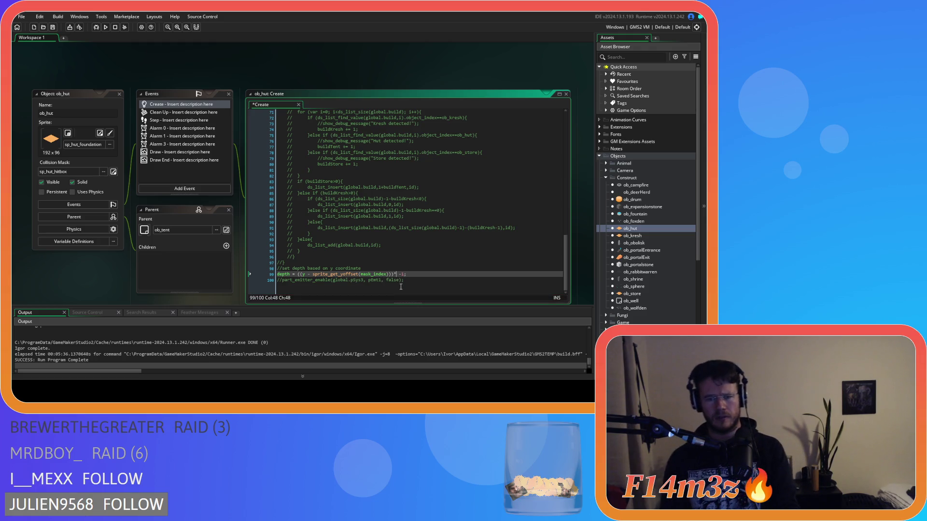
click(312, 274)
key(BackSpace)
key(BackSpace)
key(BackSpace)
text(-)
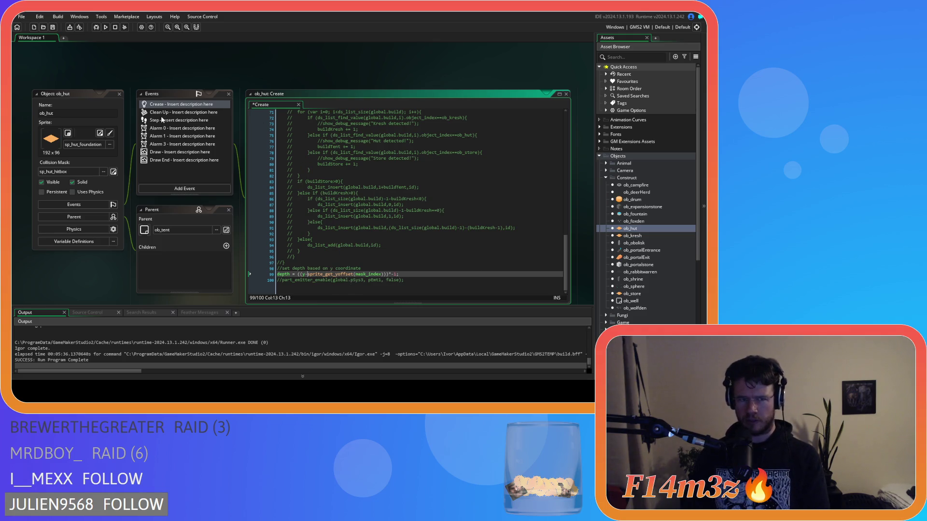
click(164, 119)
scroll(434, 224, down, 3)
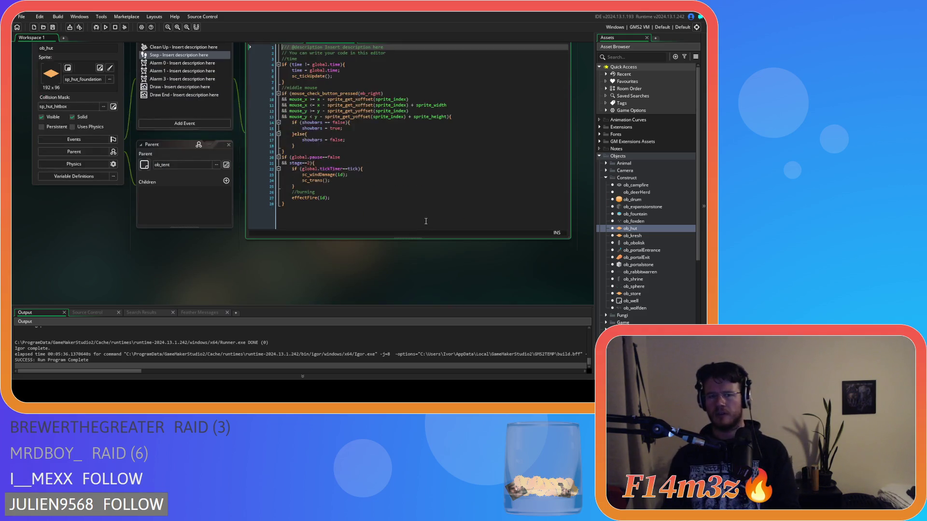
- Browse the Construct and Game script folders in the Asset Browser
scroll(434, 224, up, 2)
scroll(610, 260, down, 5)
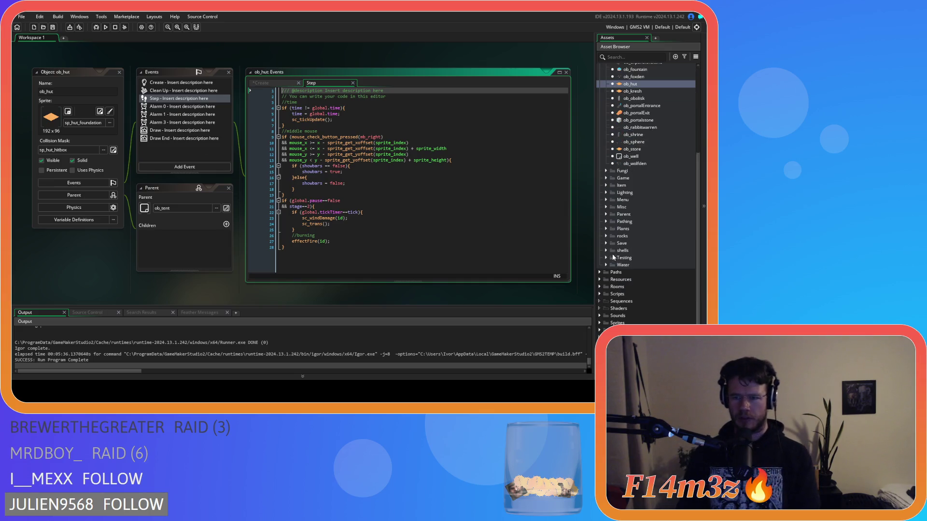
click(599, 293)
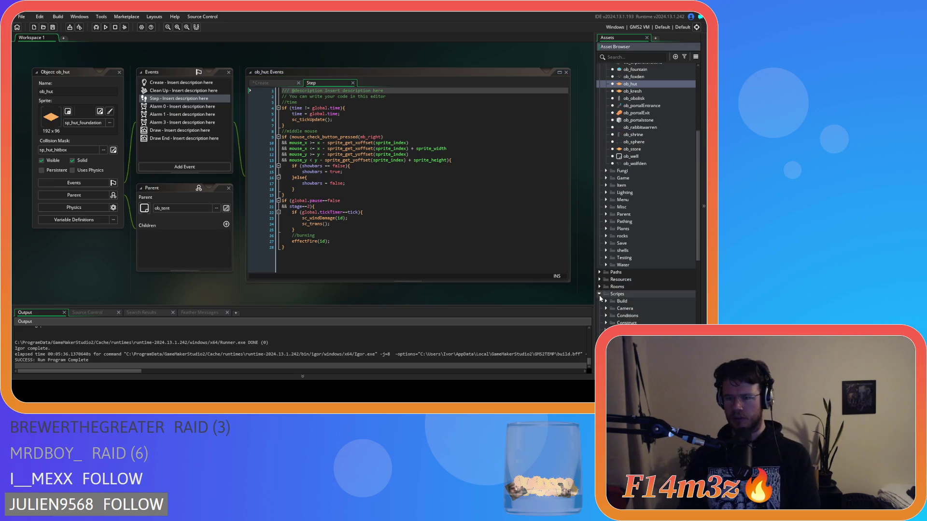
scroll(601, 270, down, 4)
click(606, 222)
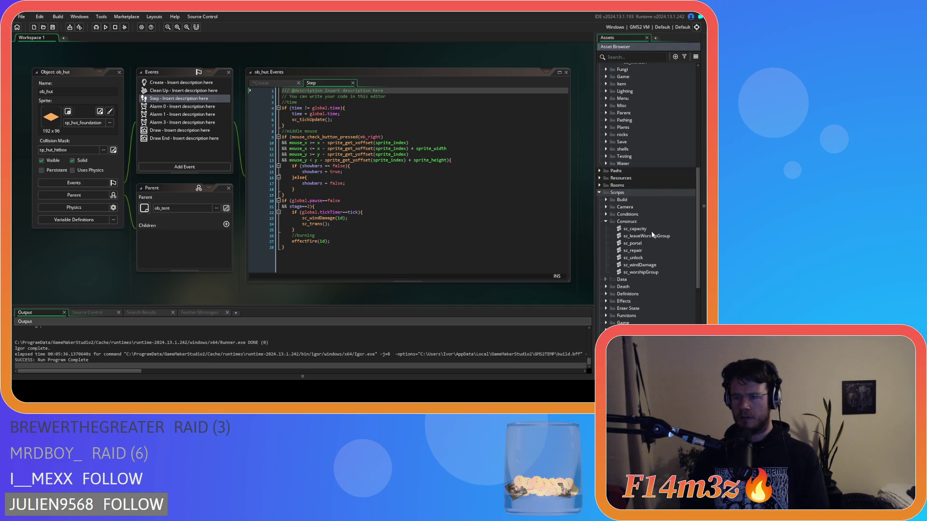
click(605, 223)
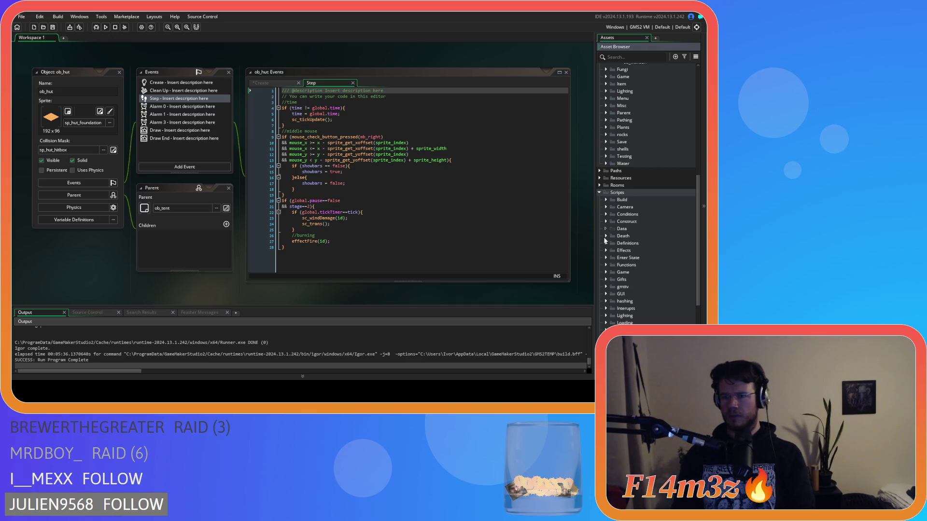
scroll(613, 244, down, 2)
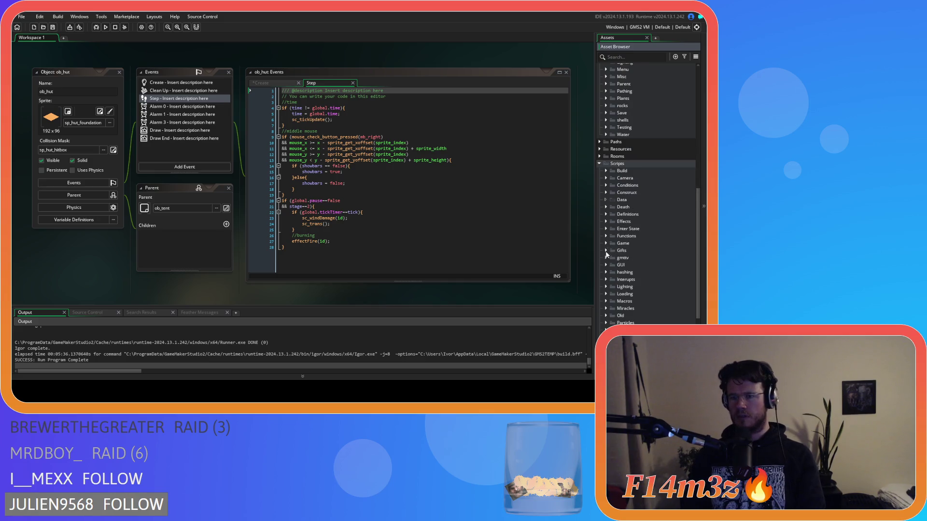
click(605, 243)
scroll(604, 243, down, 5)
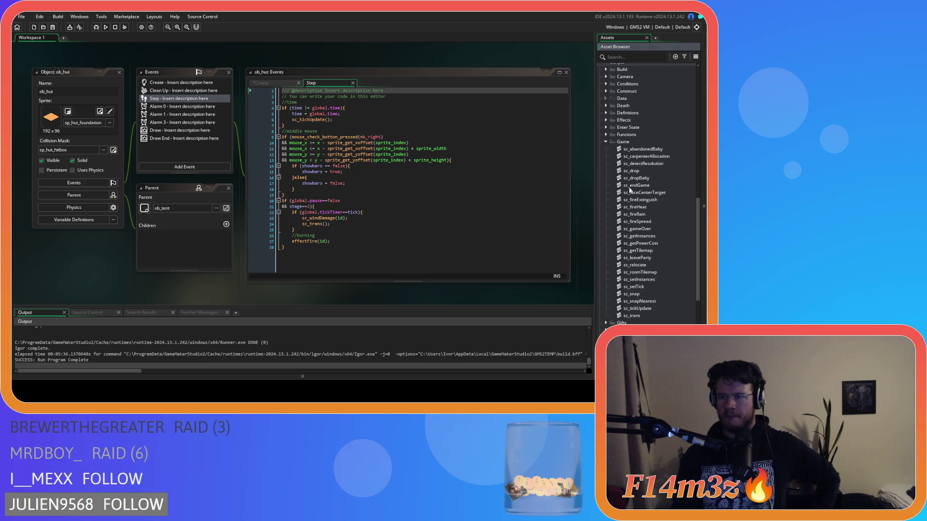
click(607, 143)
- Unfold the Human objects folder and select ob_human
scroll(637, 198, up, 10)
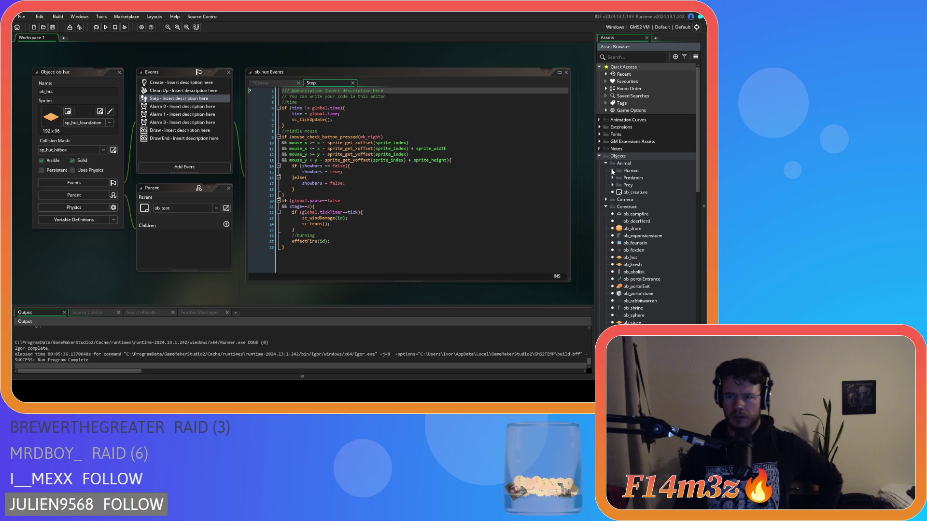
click(612, 171)
click(632, 178)
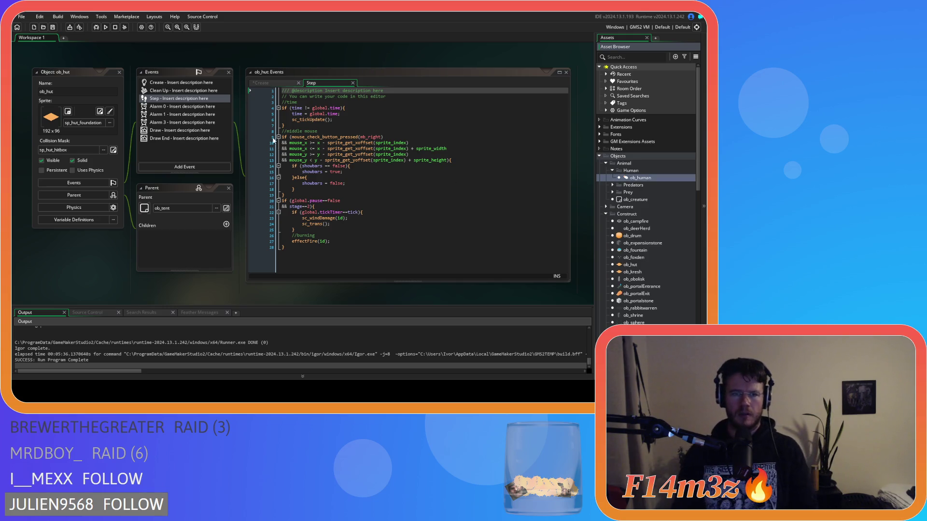
click(356, 119)
key(ctrl+f)
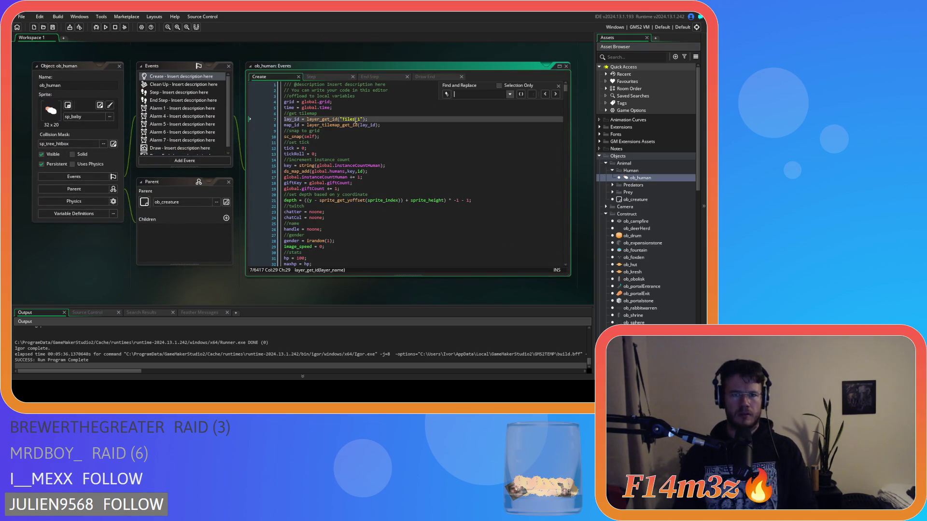
text(state_construct)
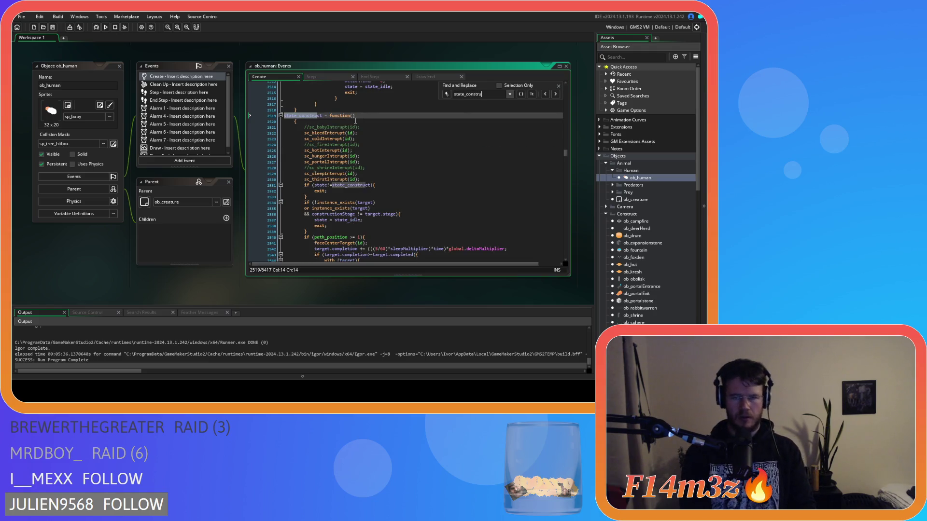
scroll(387, 177, down, 10)
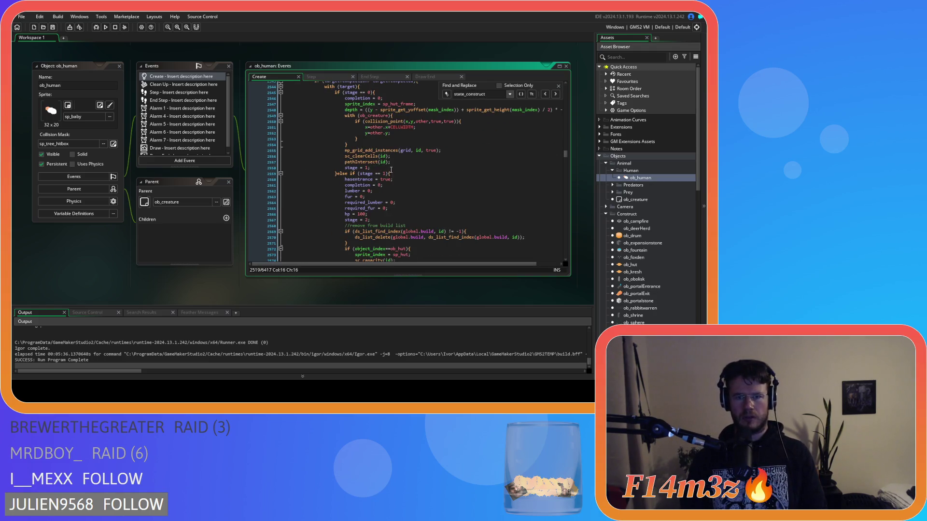
scroll(389, 170, down, 3)
scroll(425, 179, up, 3)
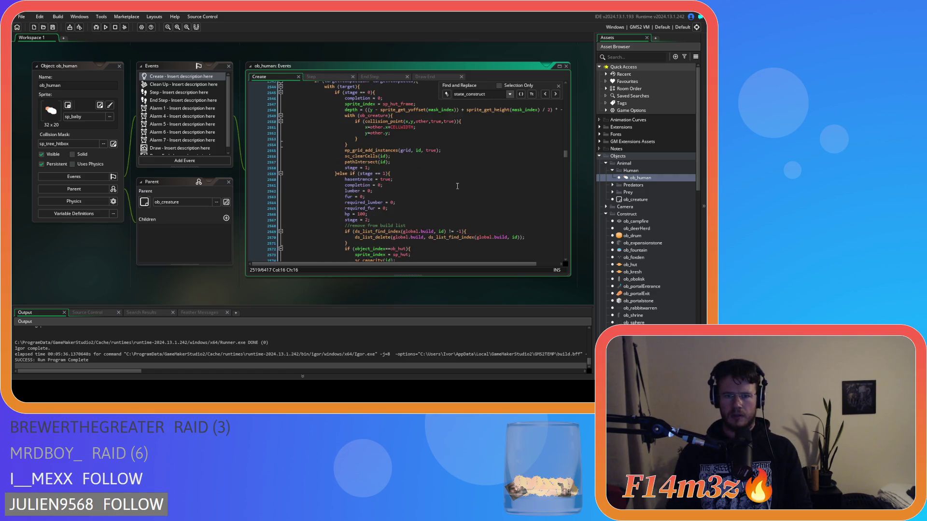
scroll(457, 186, up, 2)
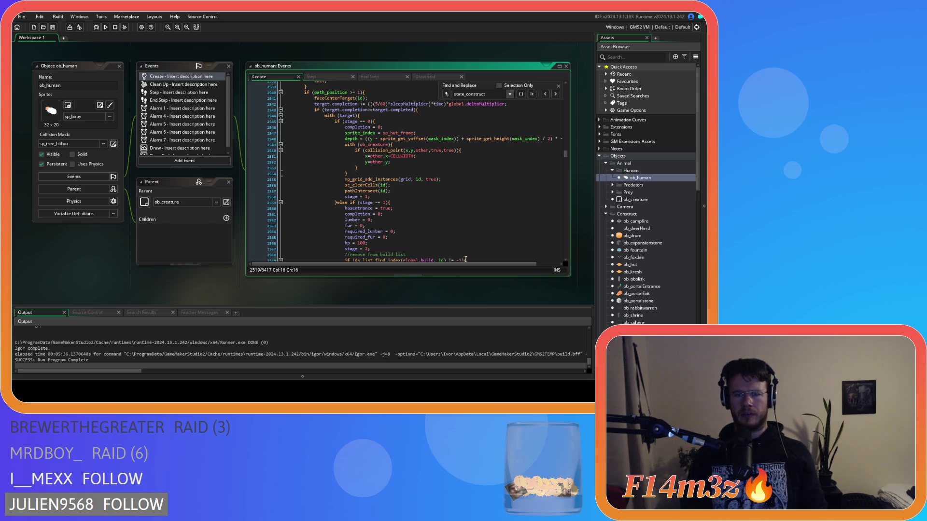
drag(468, 266, 490, 265)
scroll(483, 232, down, 2)
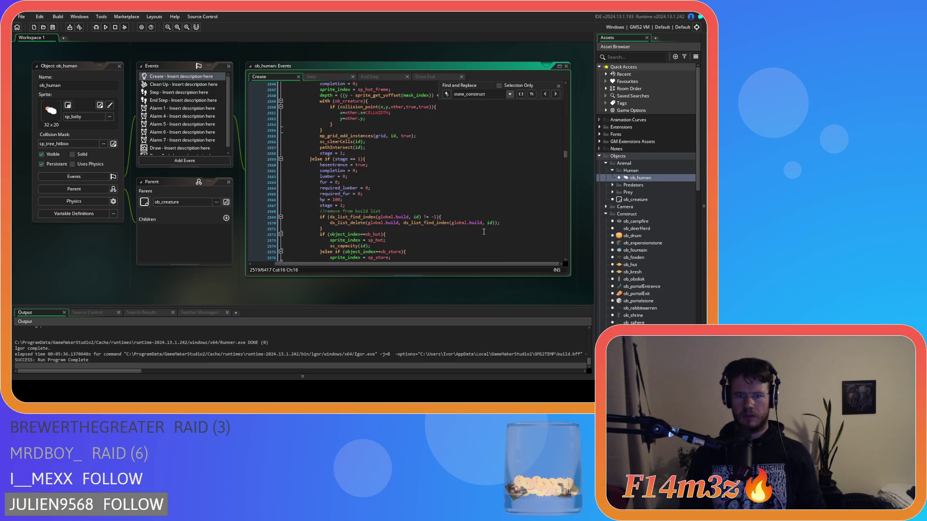
scroll(483, 232, up, 3)
click(450, 139)
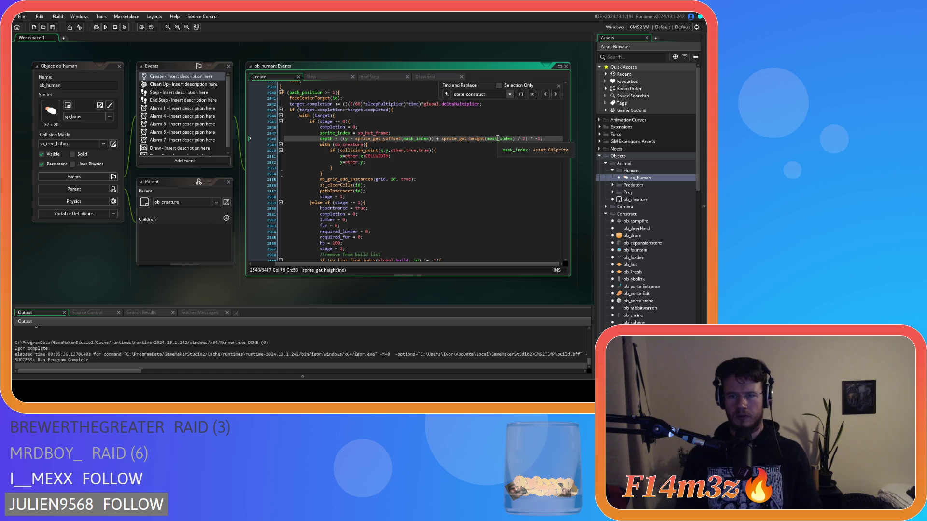
click(545, 138)
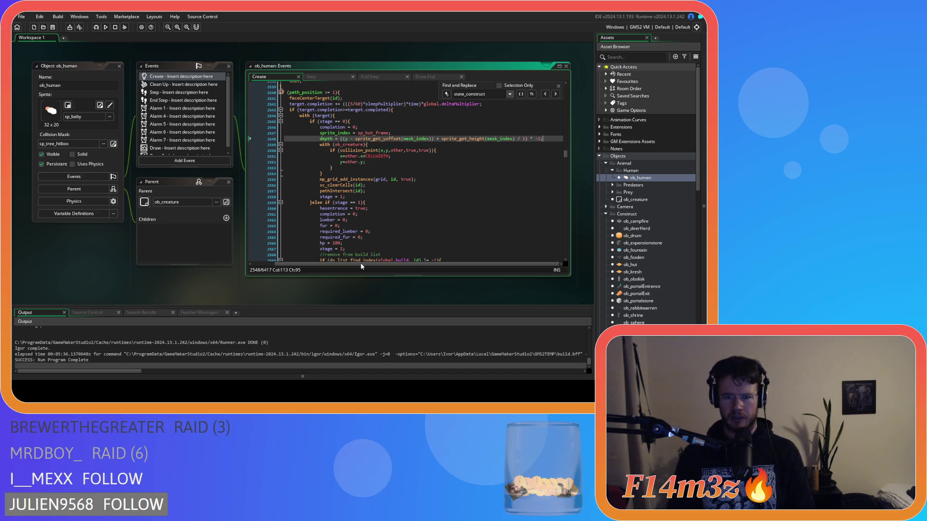
drag(360, 263, 299, 259)
scroll(458, 206, up, 3)
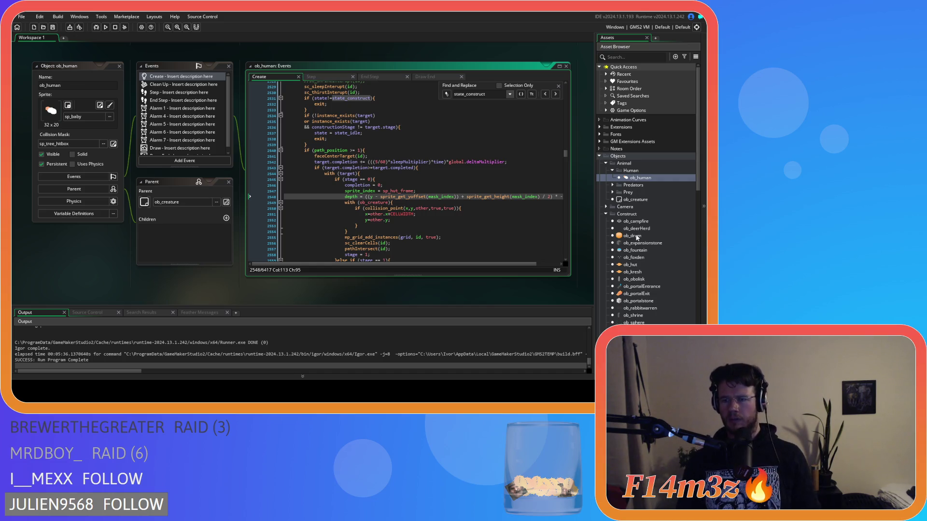
double_click(646, 264)
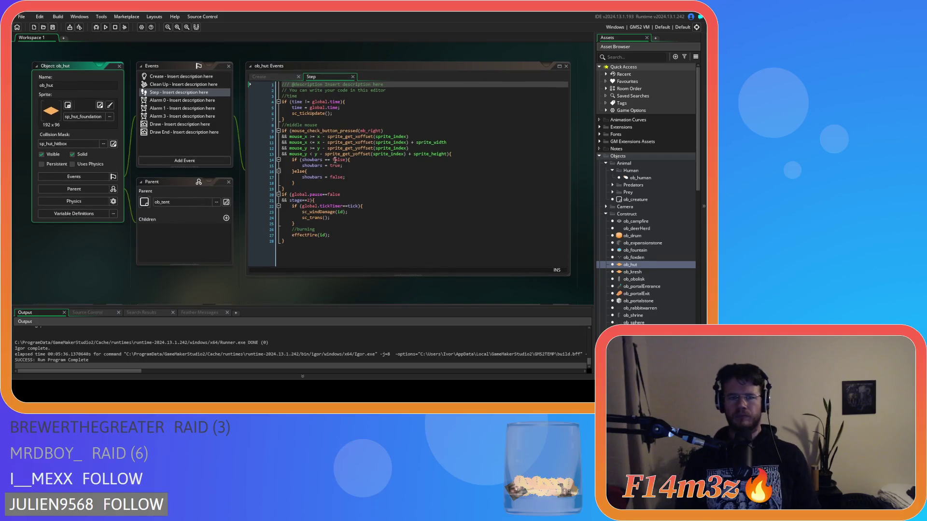
- Select ob_hut's sprite_get_yoffset(mask_index) depth line and expand the Death scripts folder
click(261, 77)
drag(409, 247, 273, 252)
key(ctrl+c)
click(420, 247)
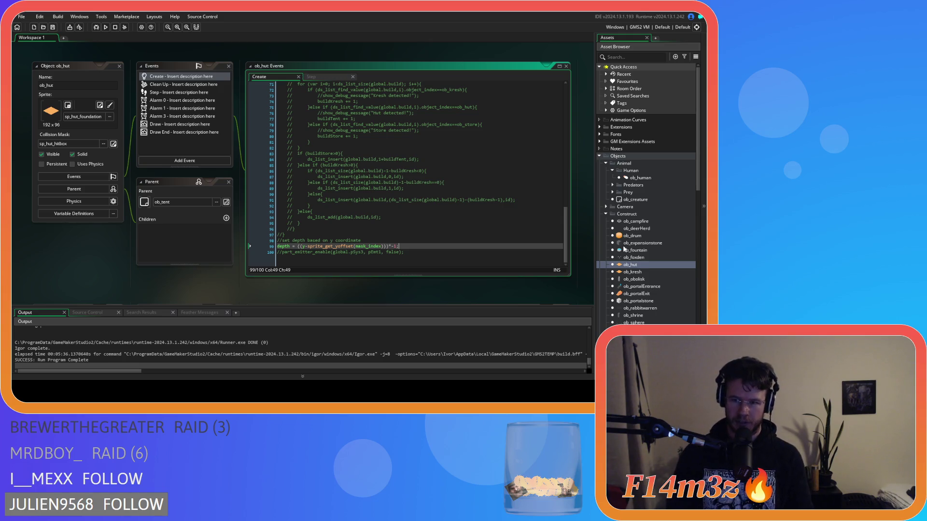
scroll(625, 223, down, 15)
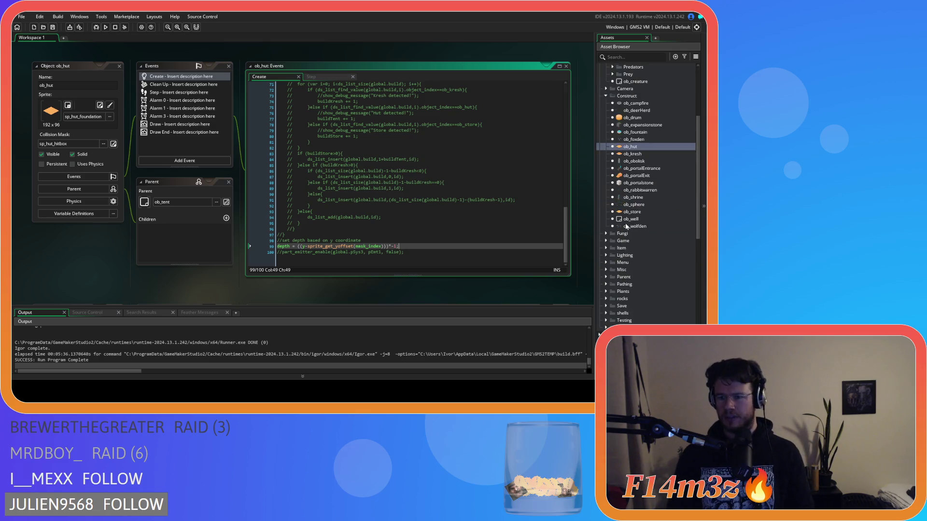
double_click(623, 241)
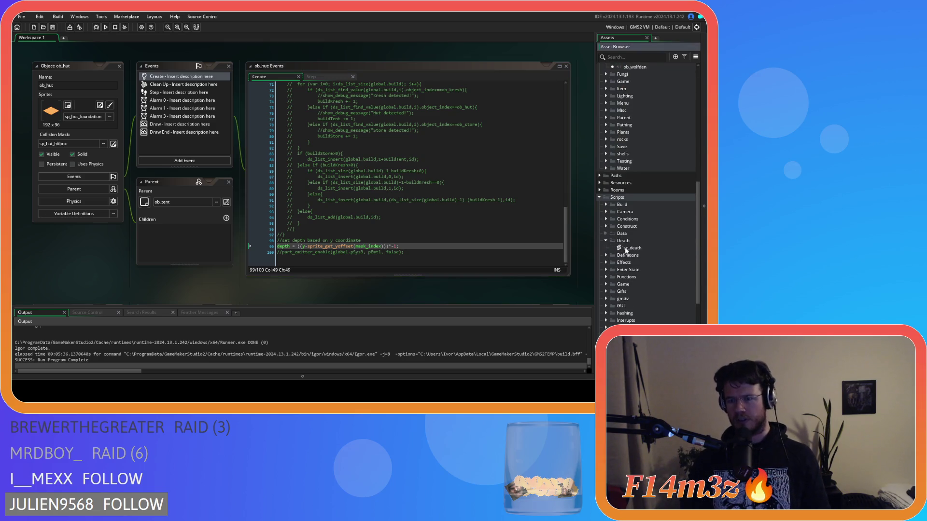
- Open sc_death and locate its ob_hut reset block by searching for ob_hut
double_click(633, 248)
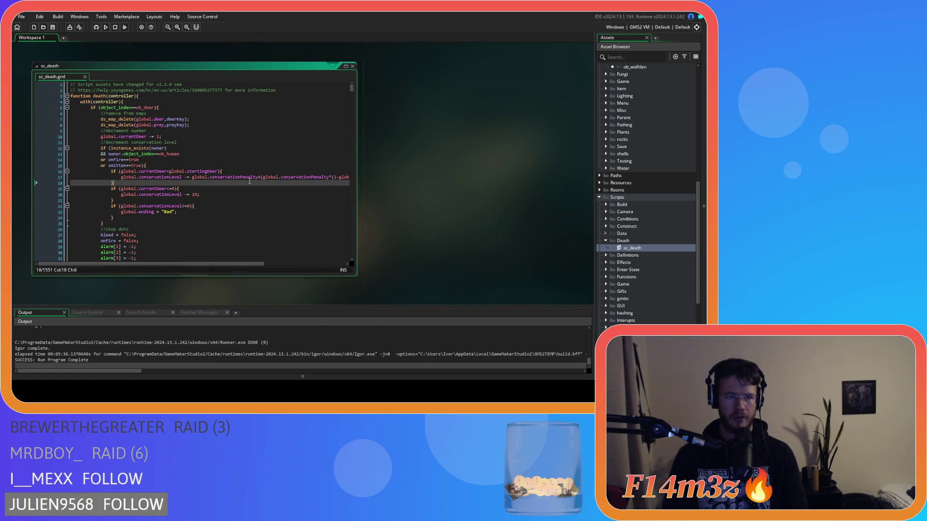
key(ctrl+f)
text(on_tent)
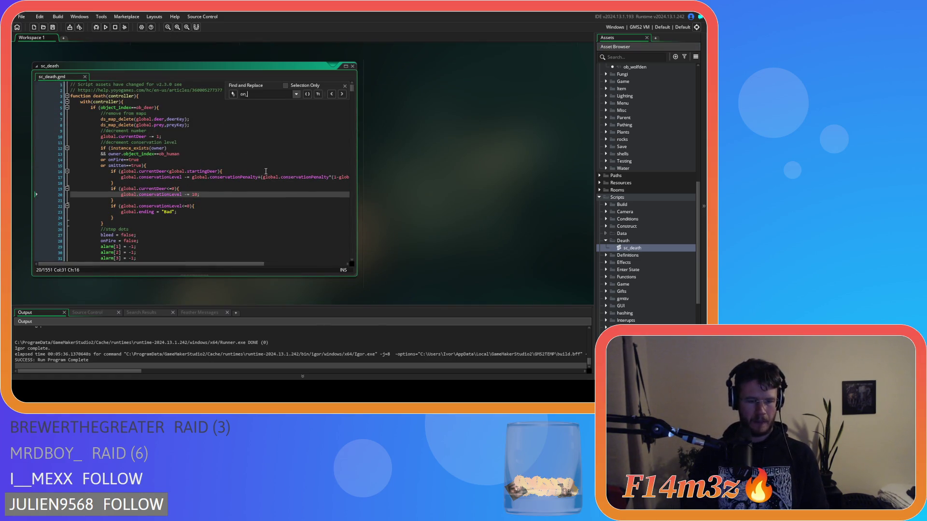
key(BackSpace)
key(BackSpace)
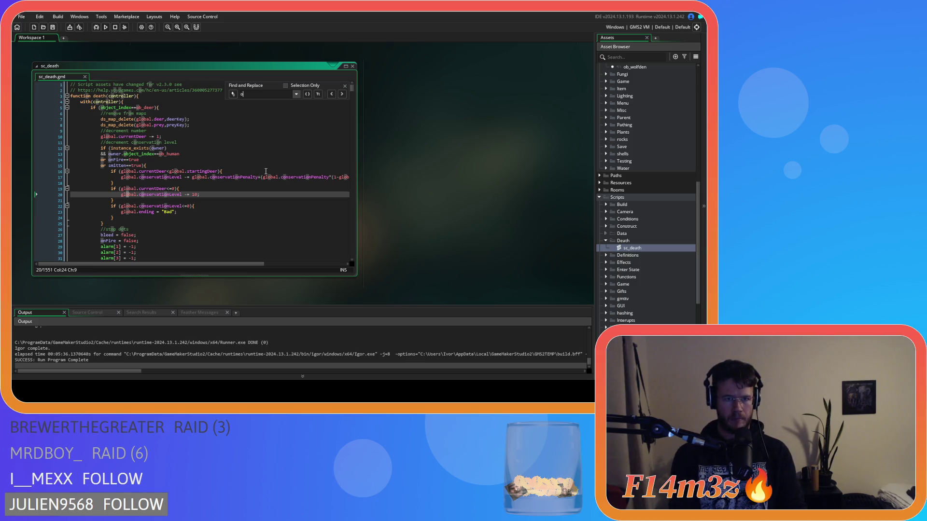
text(b_tent)
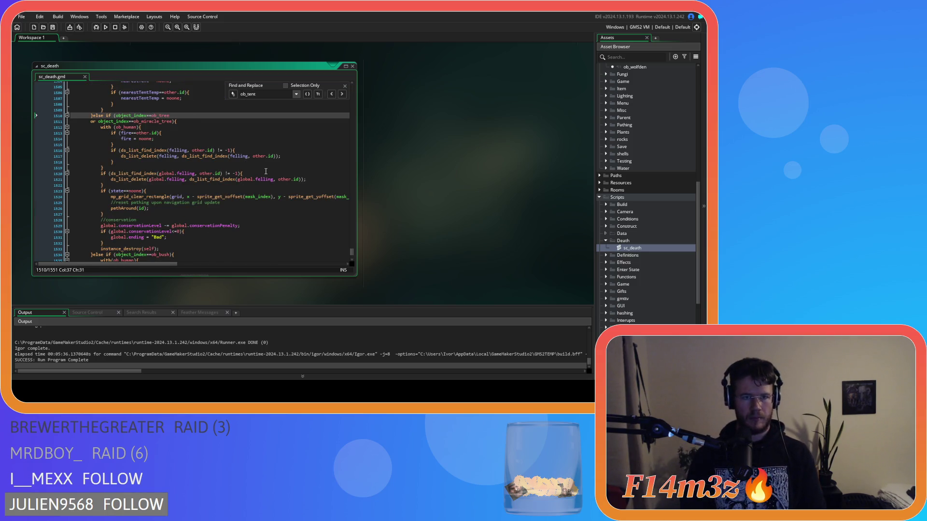
key(BackSpace)
key(BackSpace)
key(BackSpace)
text(hut)
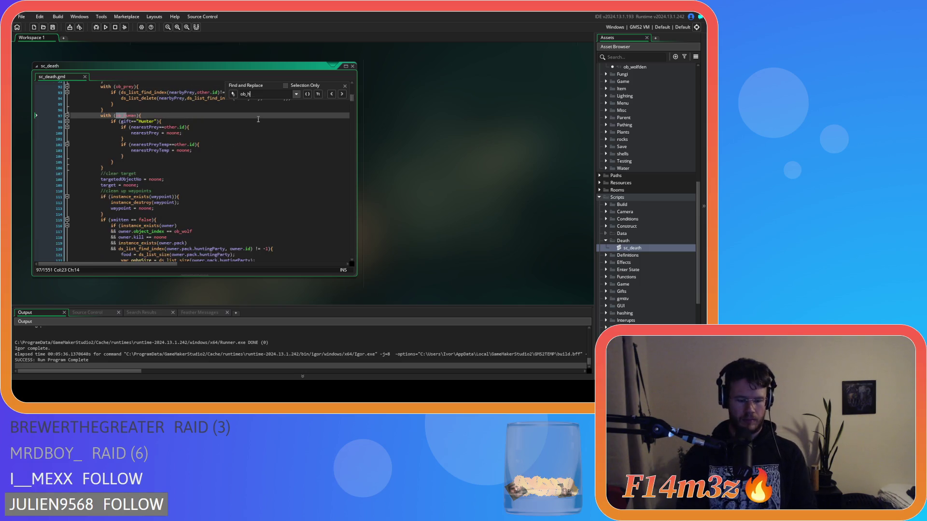
click(341, 96)
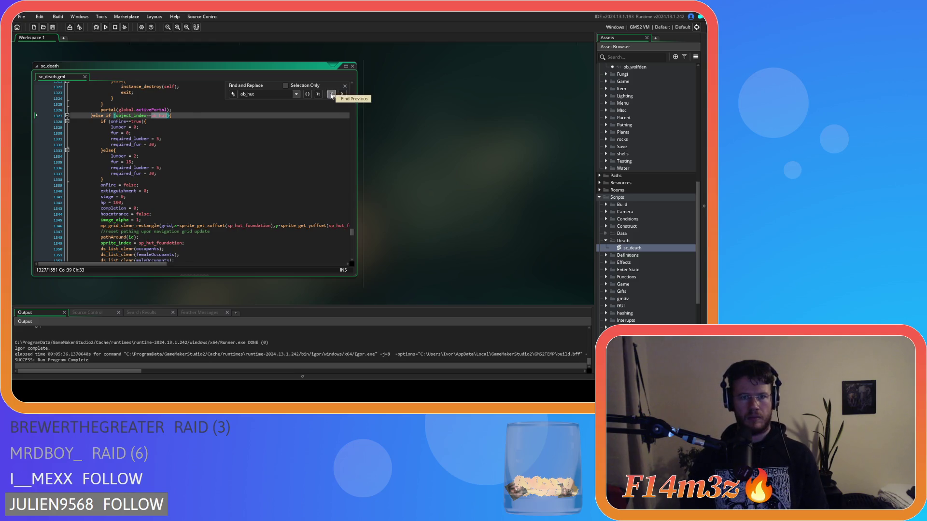
click(331, 95)
click(342, 94)
scroll(277, 158, down, 8)
scroll(277, 158, up, 10)
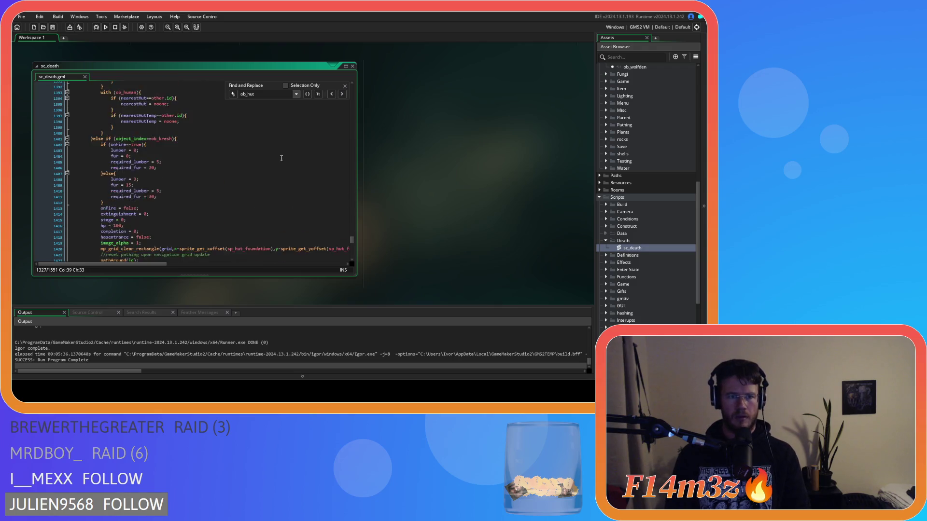
click(345, 86)
scroll(207, 180, down, 5)
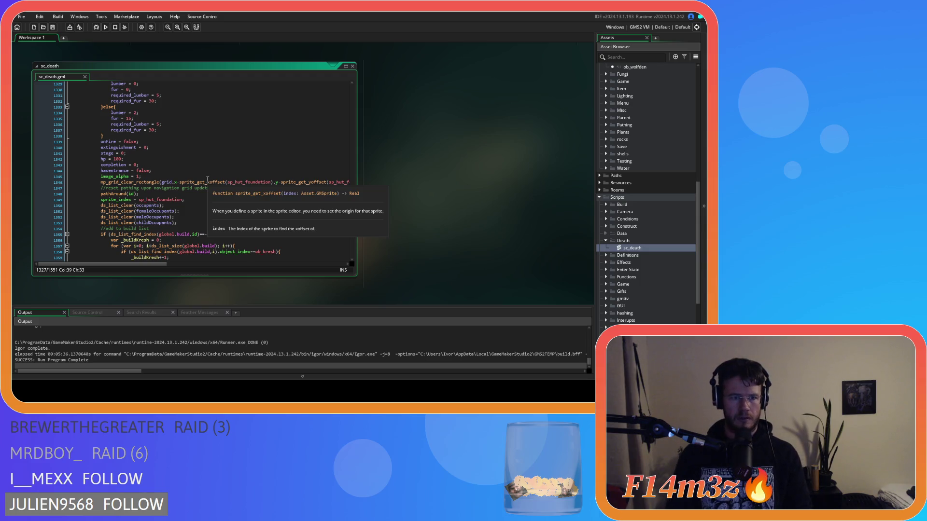
- Paste the hut depth line below sprite_index = sp_hut_foundation; in sc_death
click(179, 195)
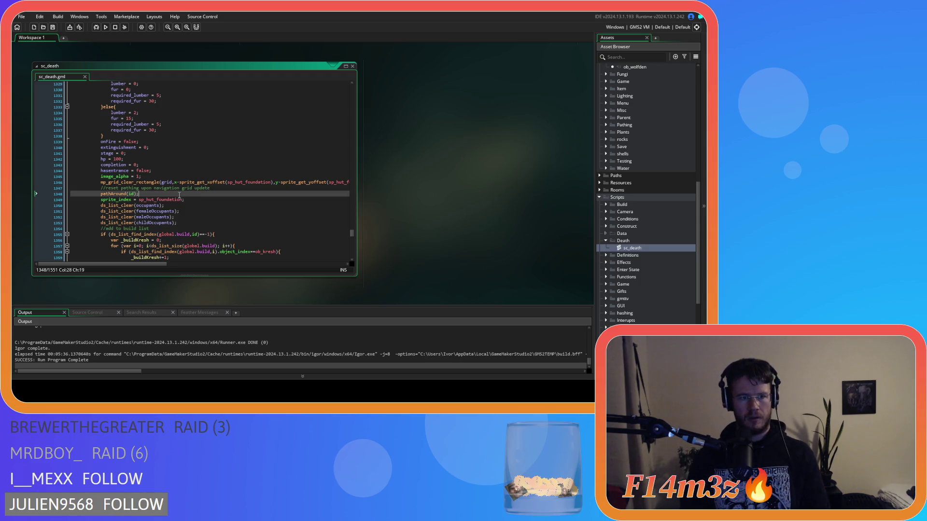
key(Return)
key(ctrl+v)
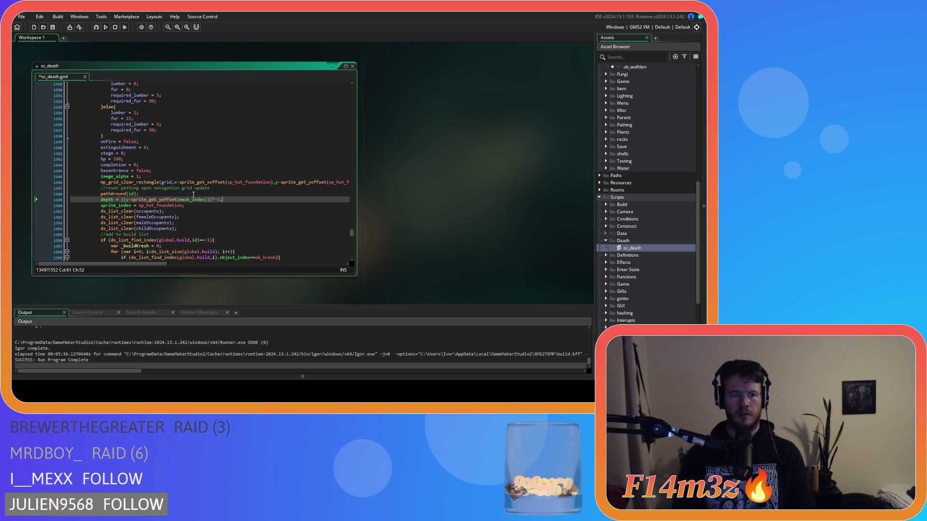
key(ctrl+z)
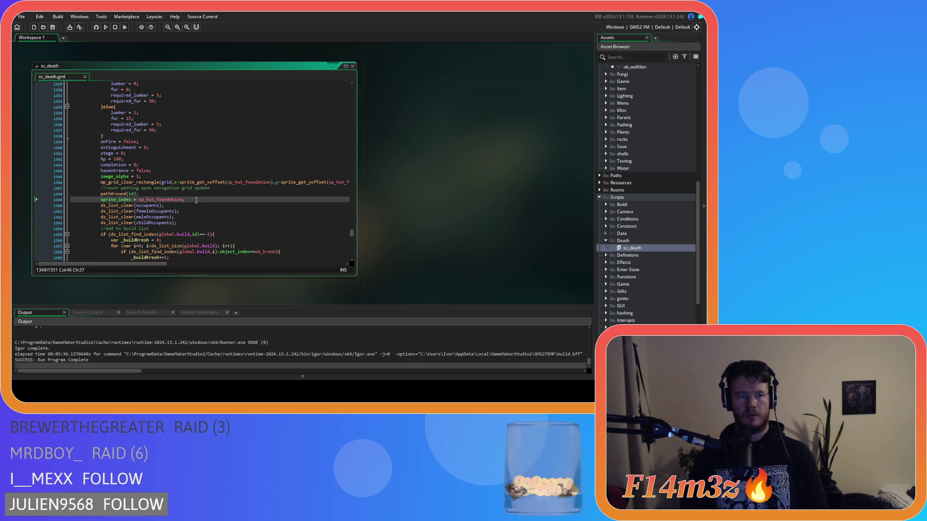
key(Return)
key(ctrl+v)
scroll(195, 201, down, 16)
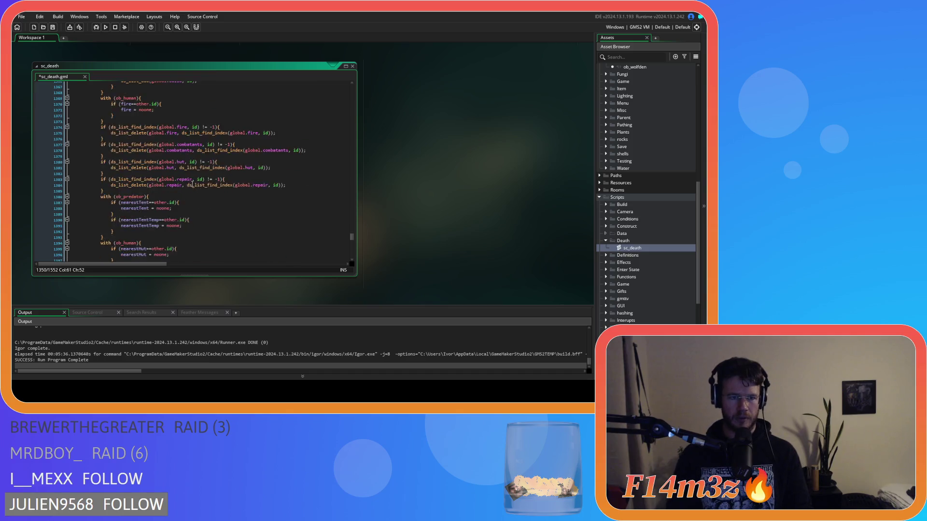
scroll(193, 189, down, 12)
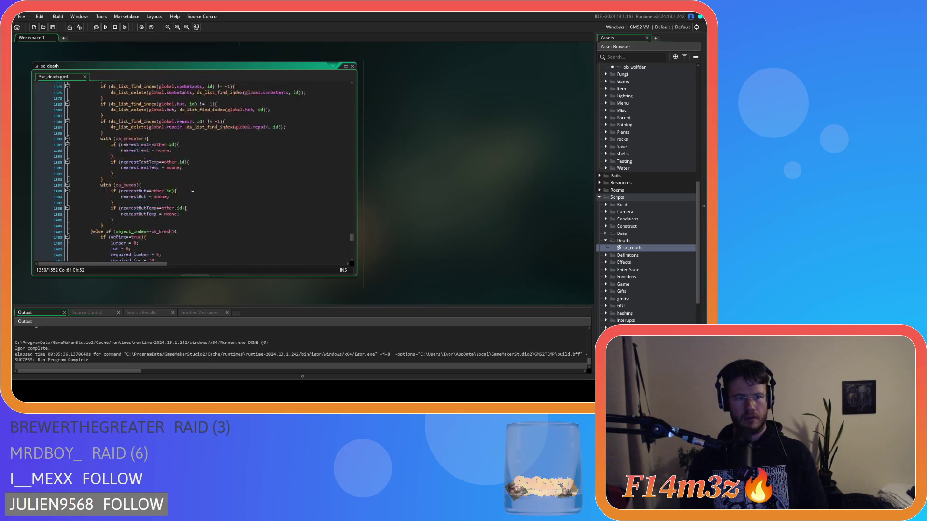